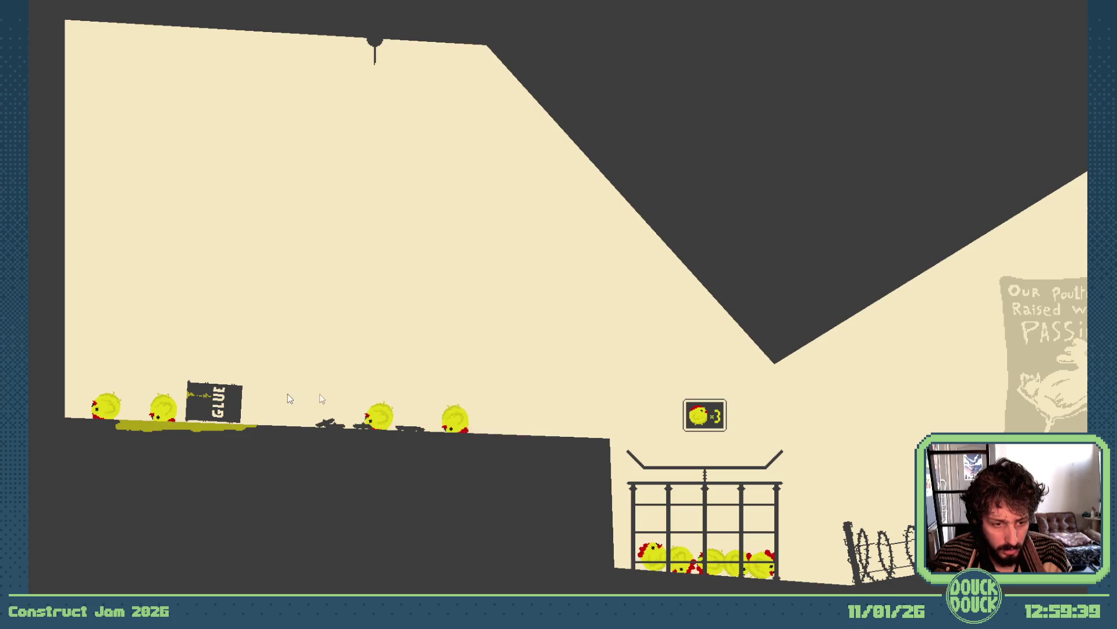
# Step: Launch chicks in the glue test preview, restarting the level twice with R
pyautogui.click(542, 408)
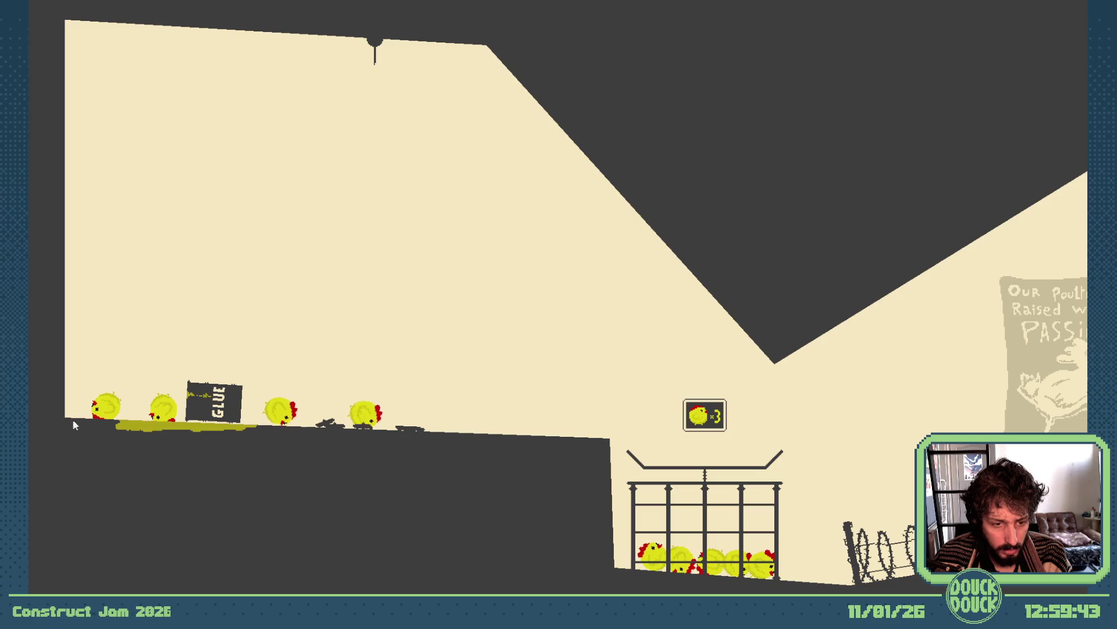
pyautogui.click(343, 327)
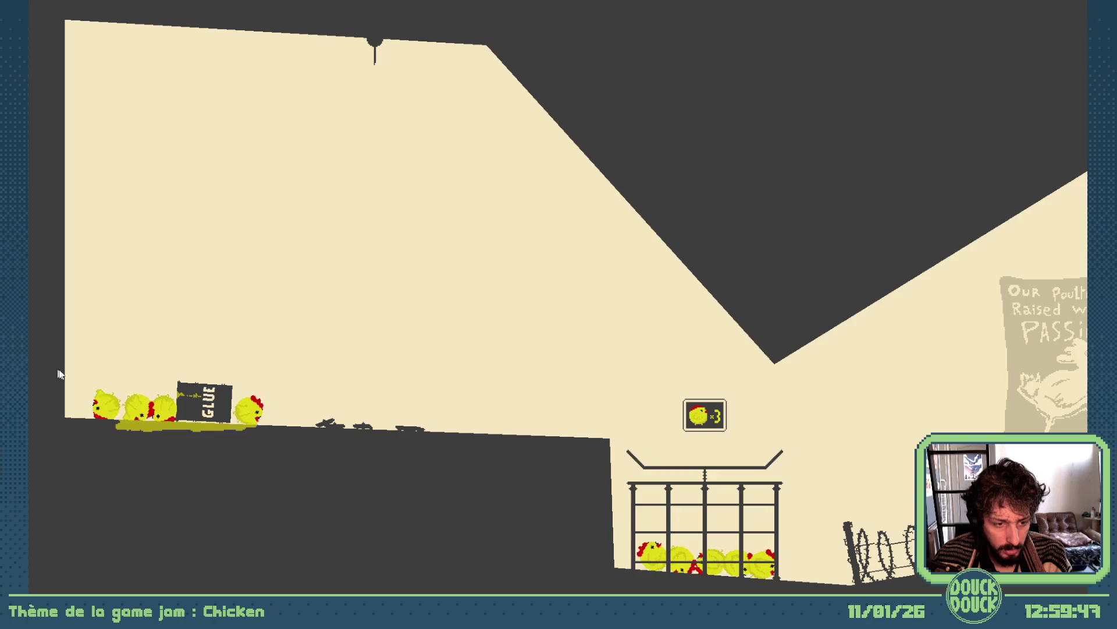
pyautogui.press('r')
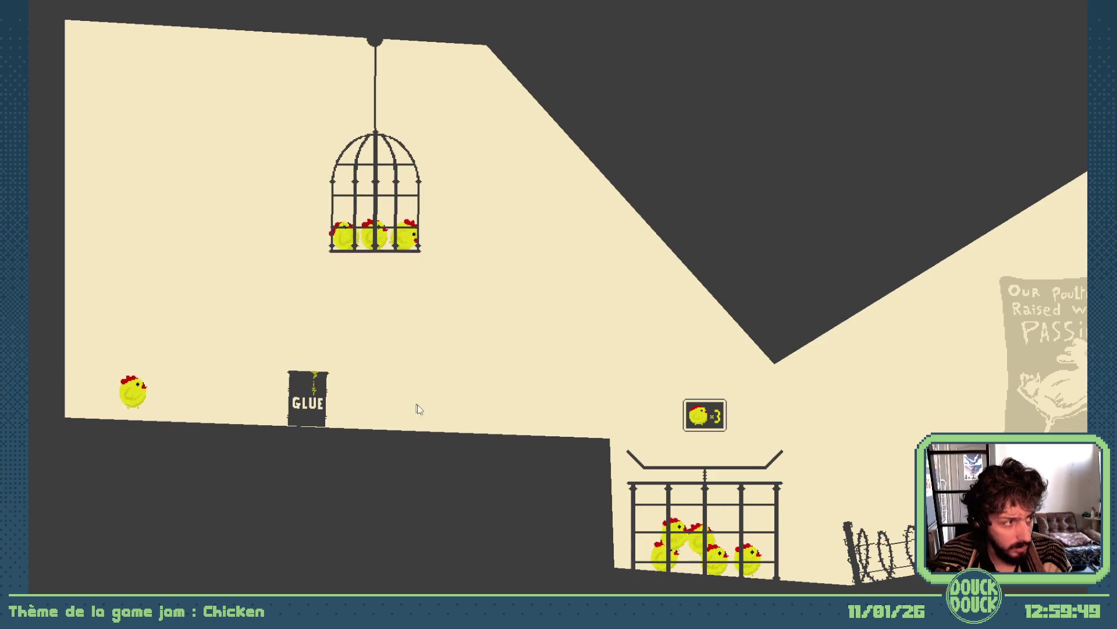
pyautogui.click(683, 241)
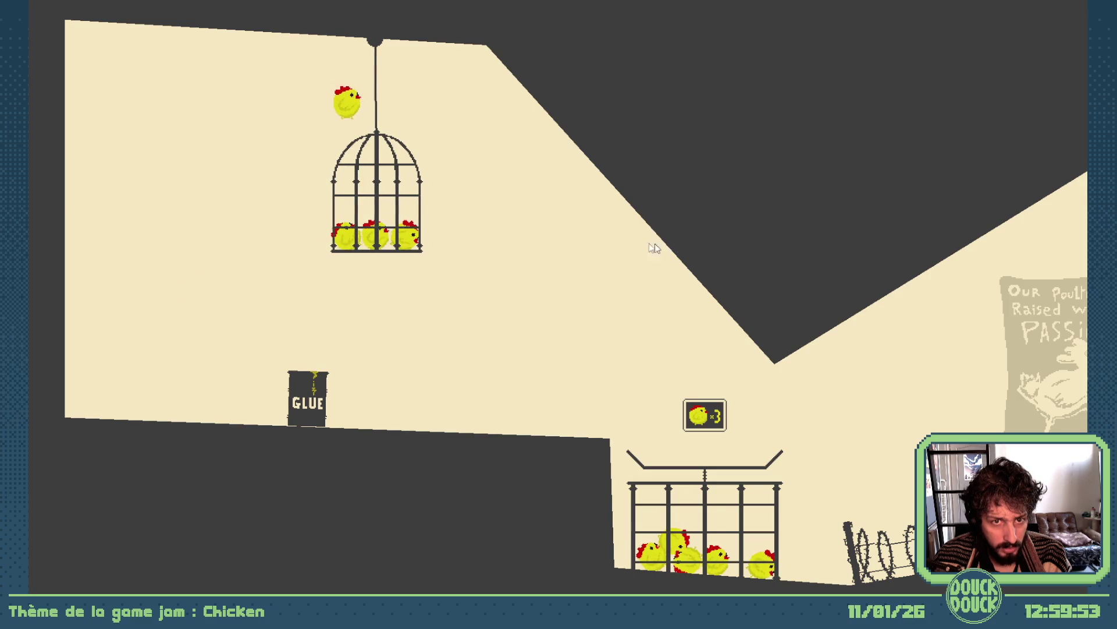
pyautogui.click(355, 223)
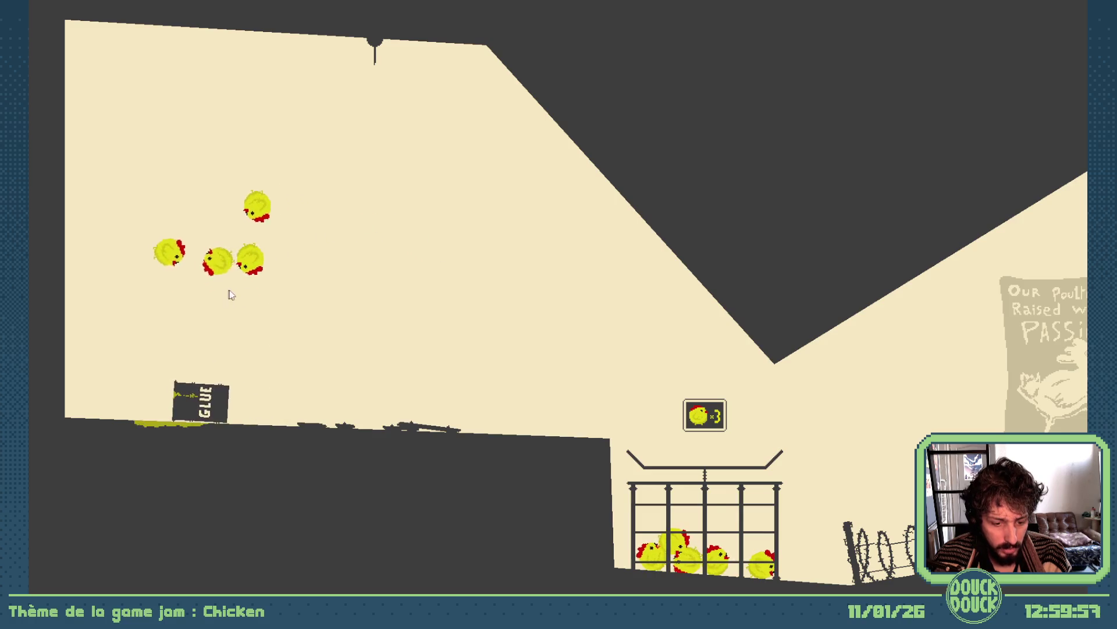
pyautogui.press('r')
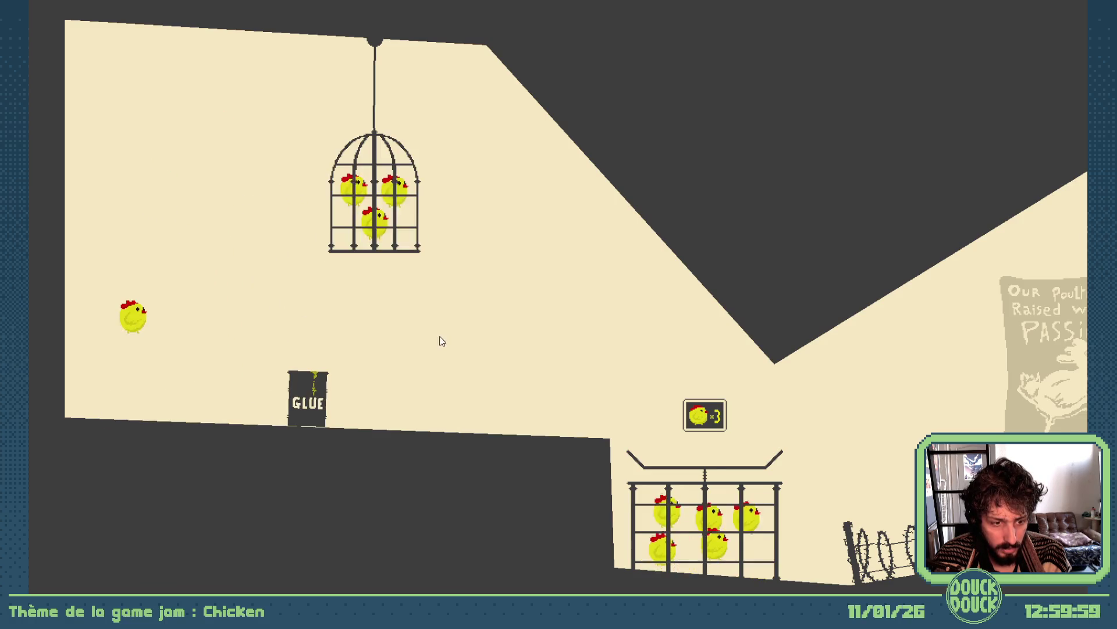
# Step: Launch the chicks by the GLUE crate, then take the preview out of fullscreen
pyautogui.click(584, 198)
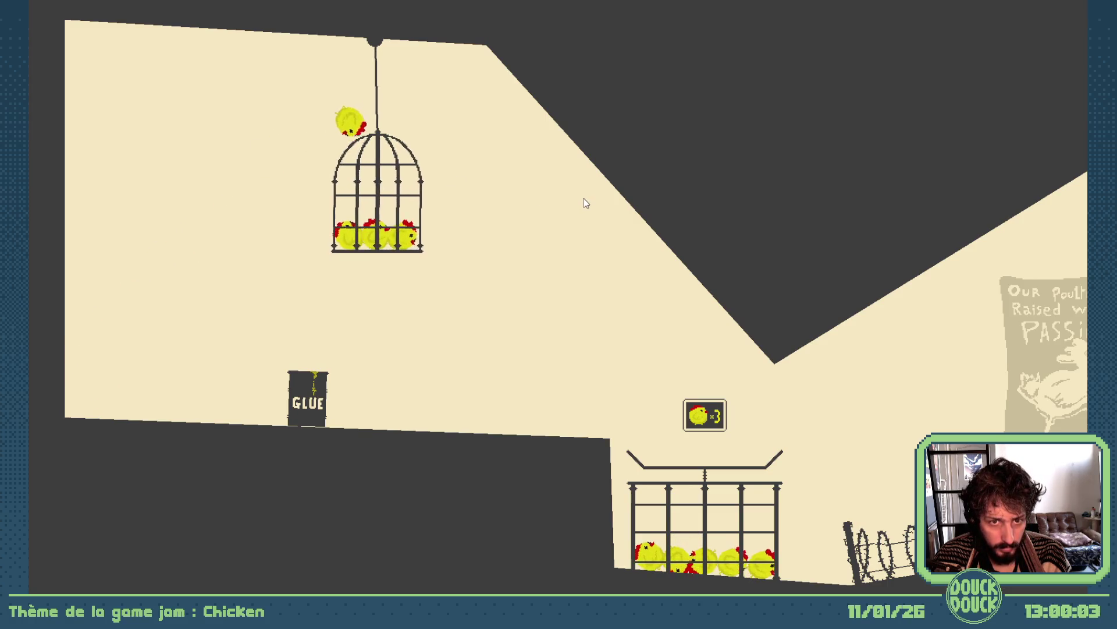
pyautogui.click(568, 197)
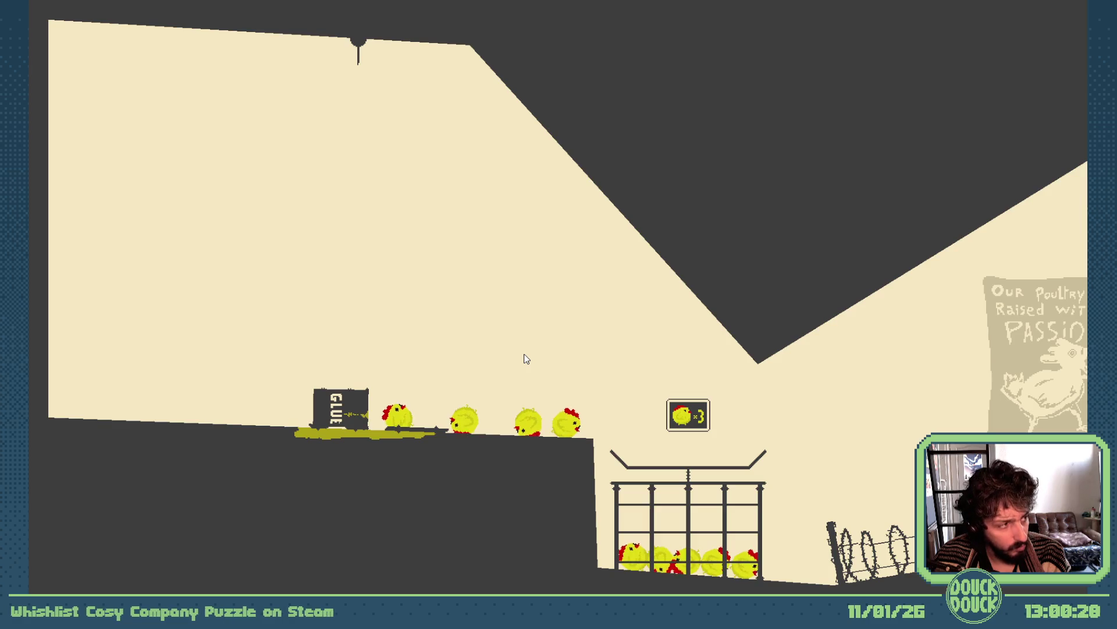
pyautogui.click(497, 319)
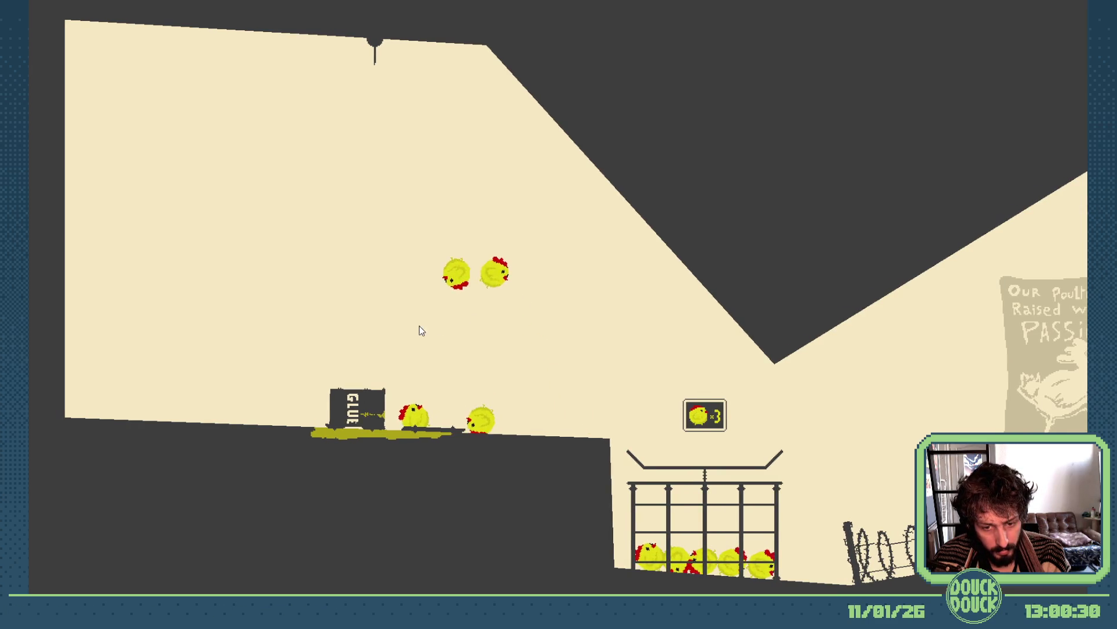
pyautogui.click(352, 319)
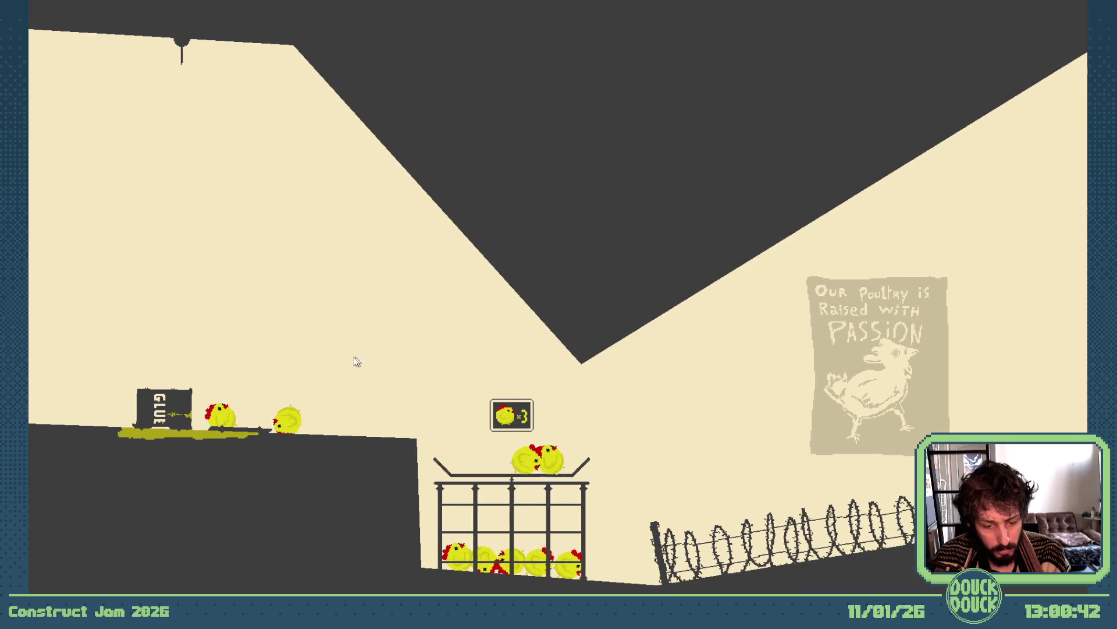
pyautogui.press('Escape')
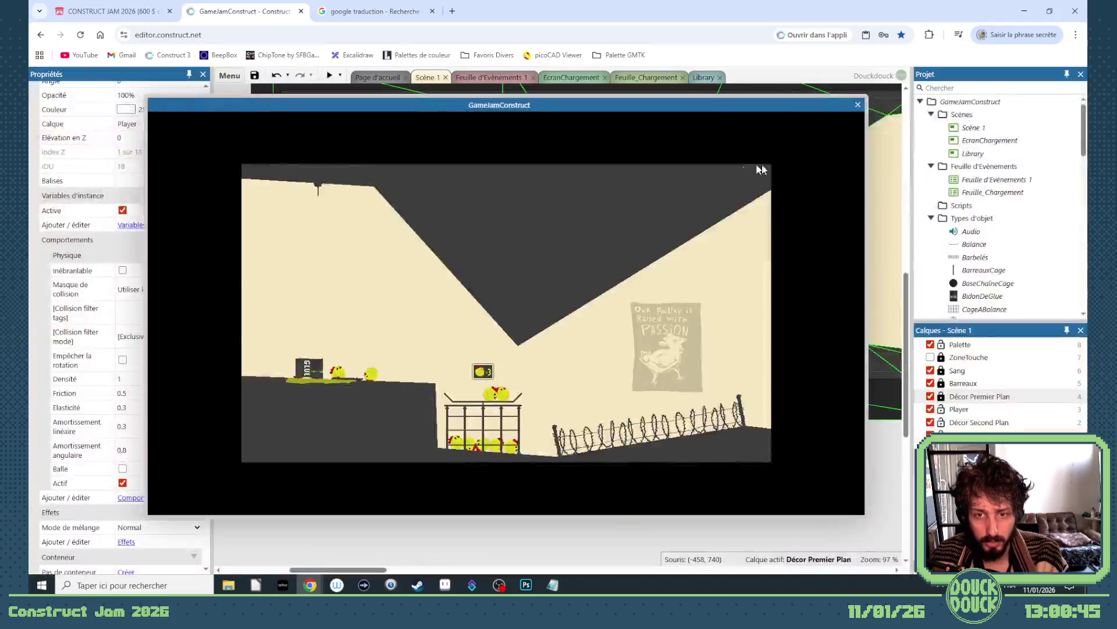
# Step: Close the preview and duplicate the 1-second Wait action in Event Sheet 1's glue event
pyautogui.click(853, 106)
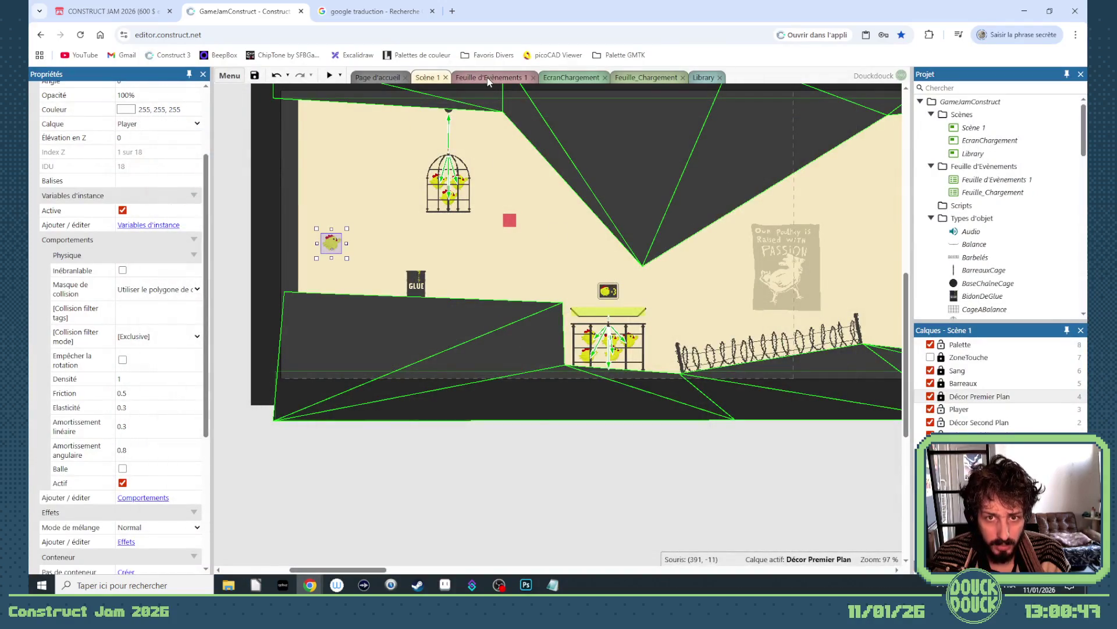
pyautogui.click(488, 78)
pyautogui.hotkey('ctrl', 'c')
pyautogui.hotkey('ctrl', 'v')
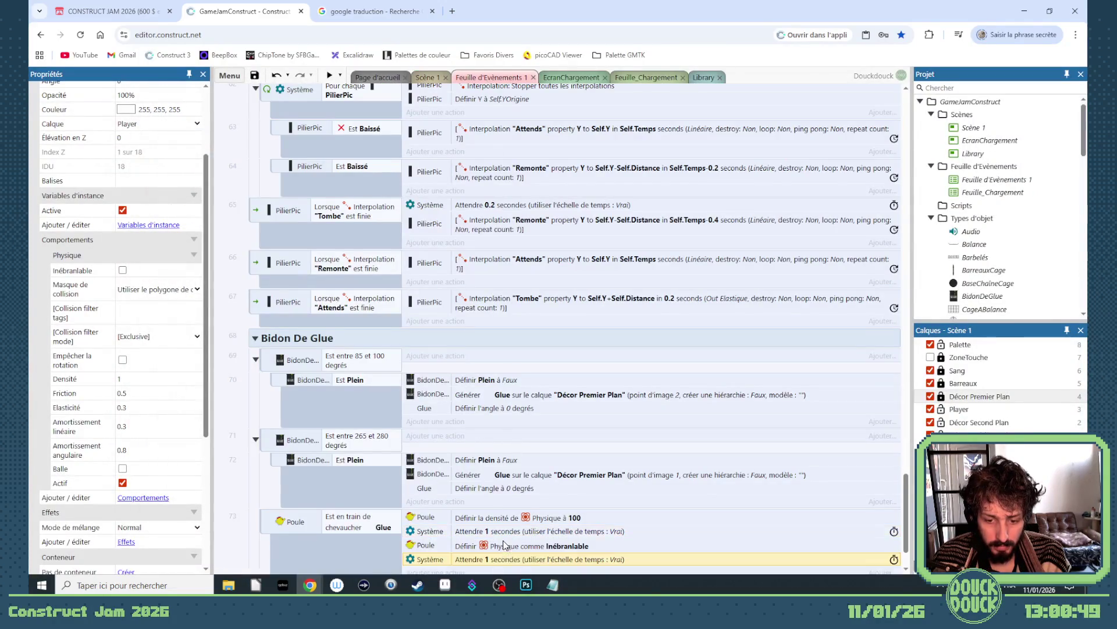
# Step: Add a Poule Set boolean instance variable action at the end of the glue event
pyautogui.scroll(-1, 518, 512)
pyautogui.click(464, 464)
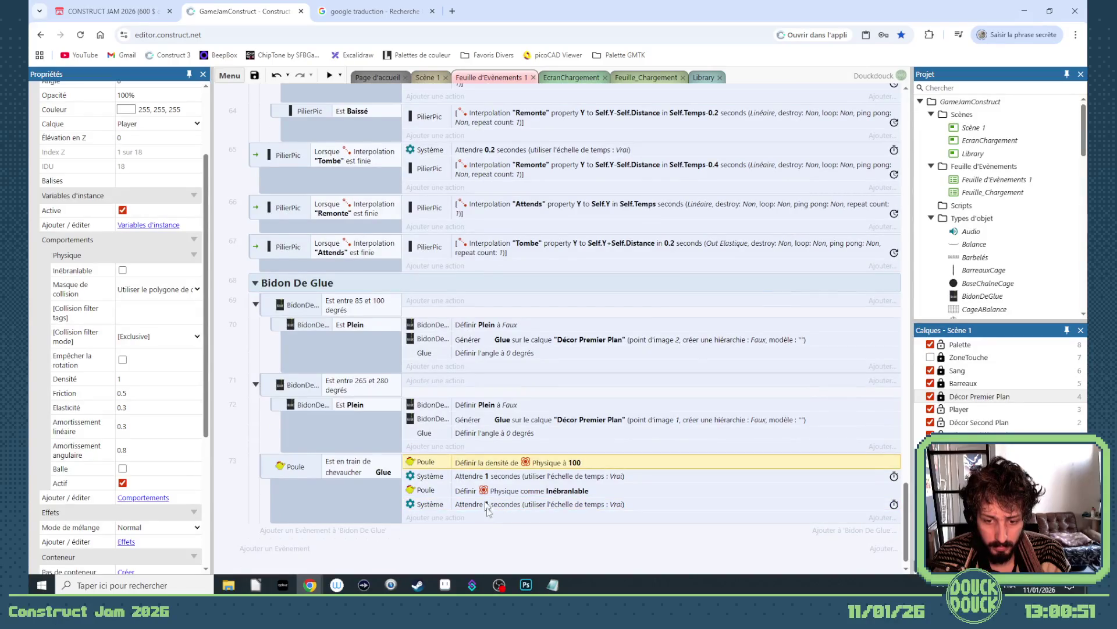
pyautogui.hotkey('ctrl', 'c')
pyautogui.hotkey('ctrl', 'v')
pyautogui.doubleClick(504, 519)
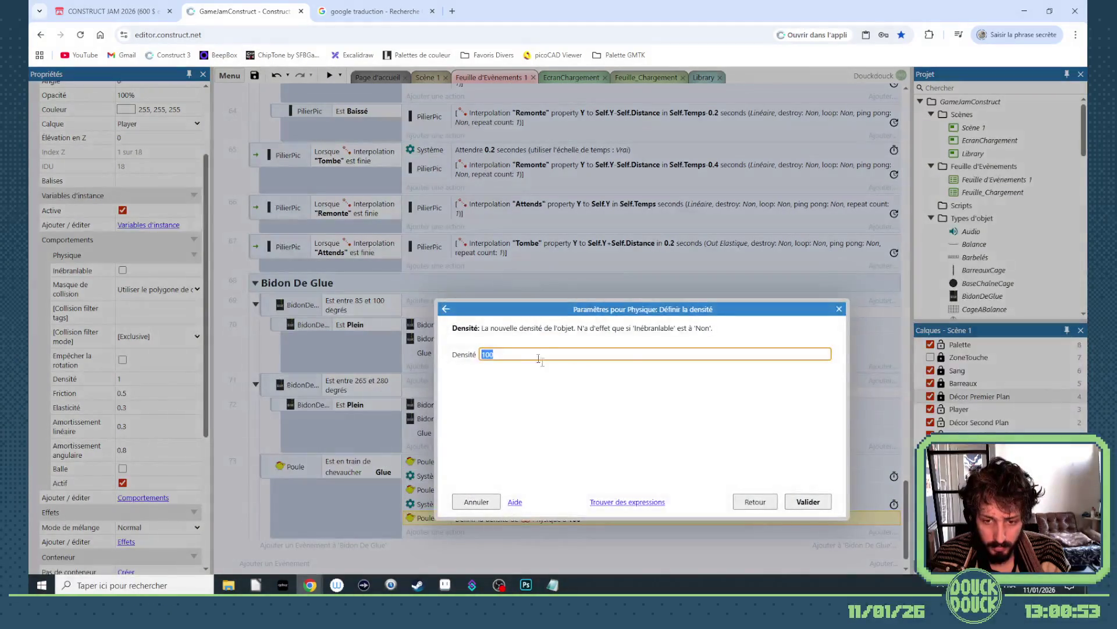
pyautogui.click(755, 501)
pyautogui.scroll(-5, 620, 442)
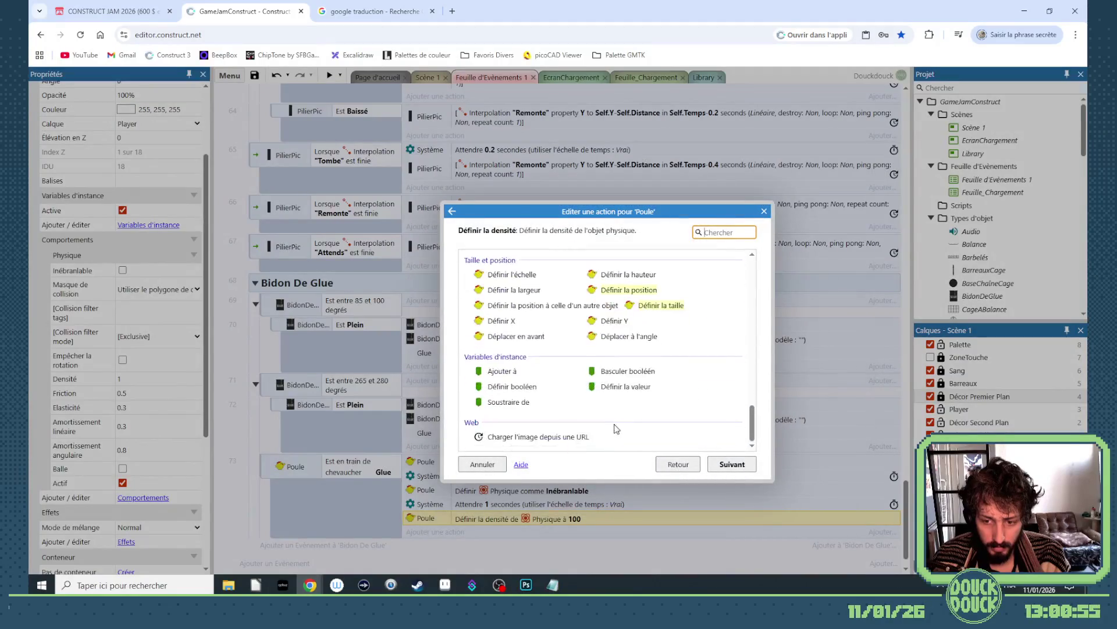
pyautogui.doubleClick(512, 386)
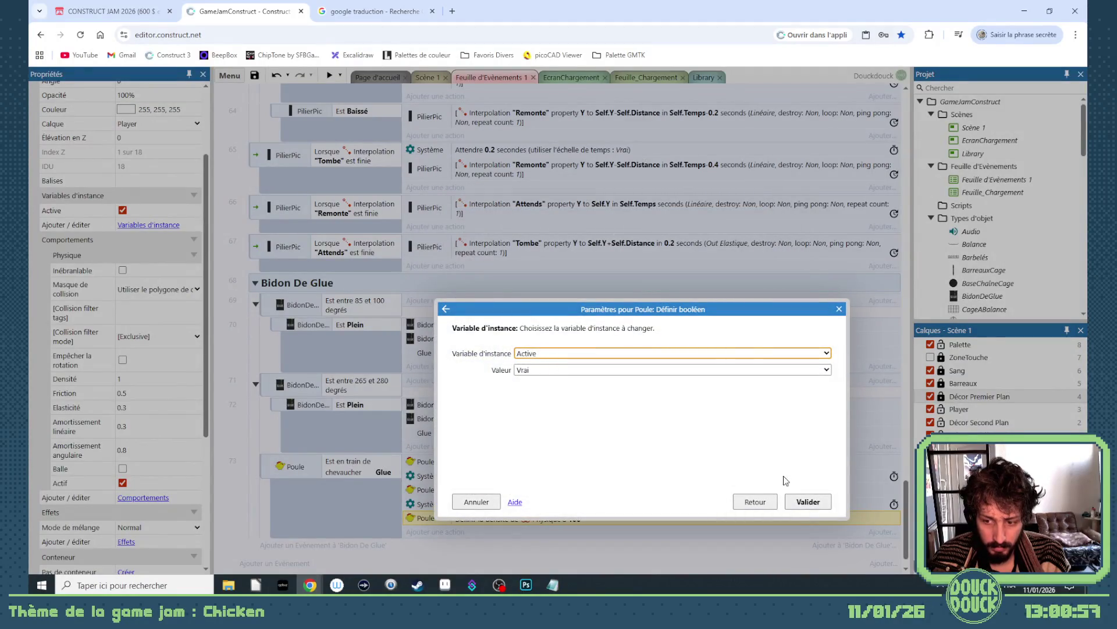
pyautogui.click(796, 501)
# Step: Make the boolean action set Active to Faux
pyautogui.doubleClick(537, 517)
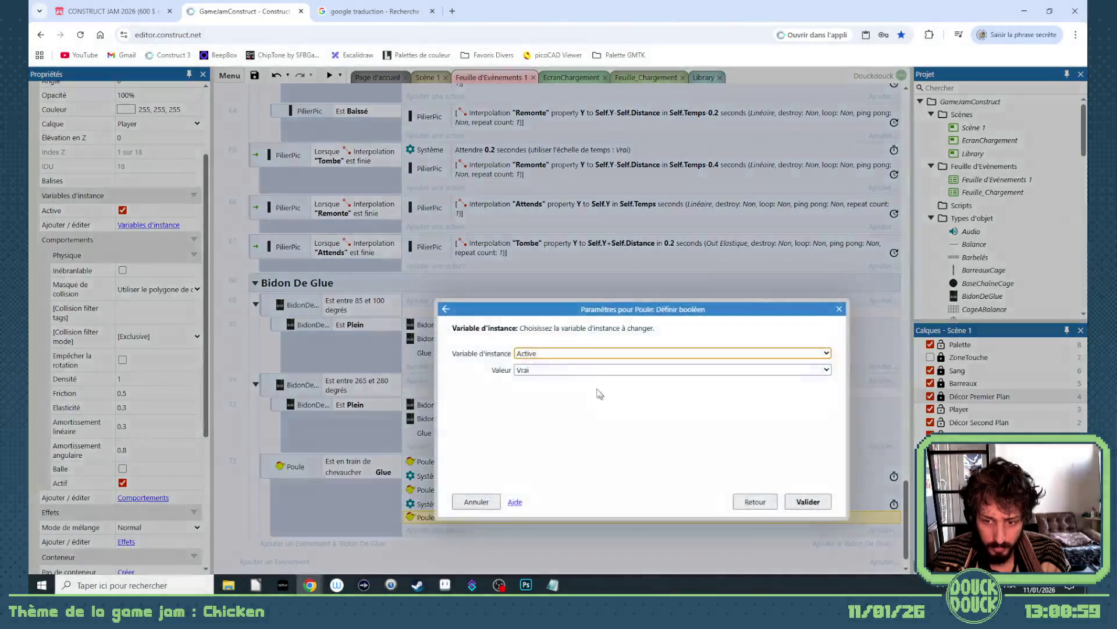
pyautogui.click(569, 370)
pyautogui.click(548, 387)
pyautogui.click(811, 503)
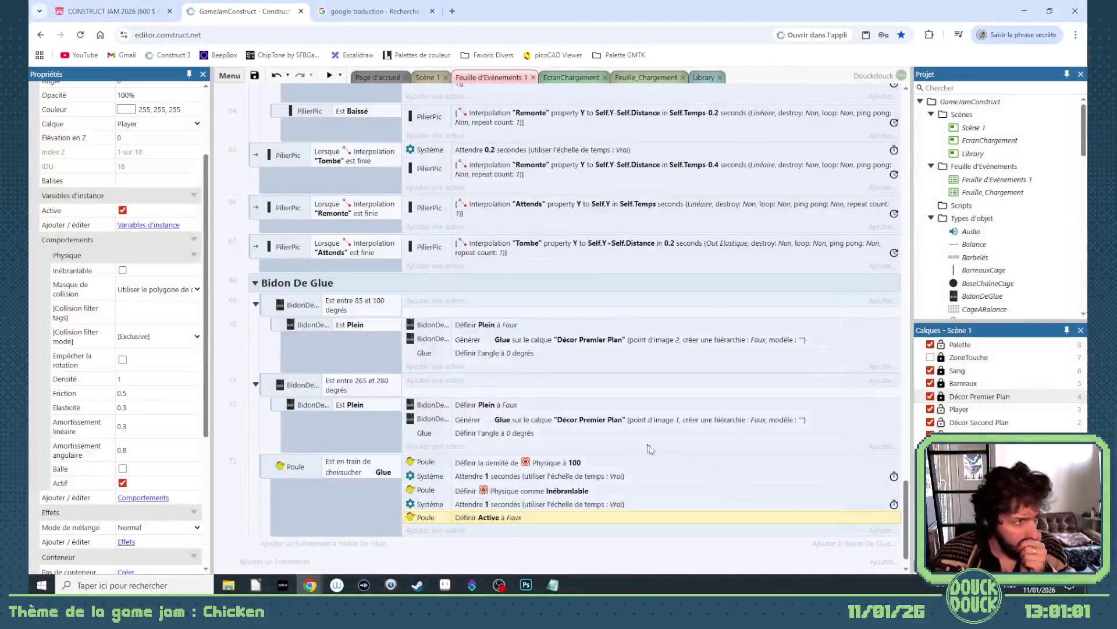
pyautogui.click(427, 79)
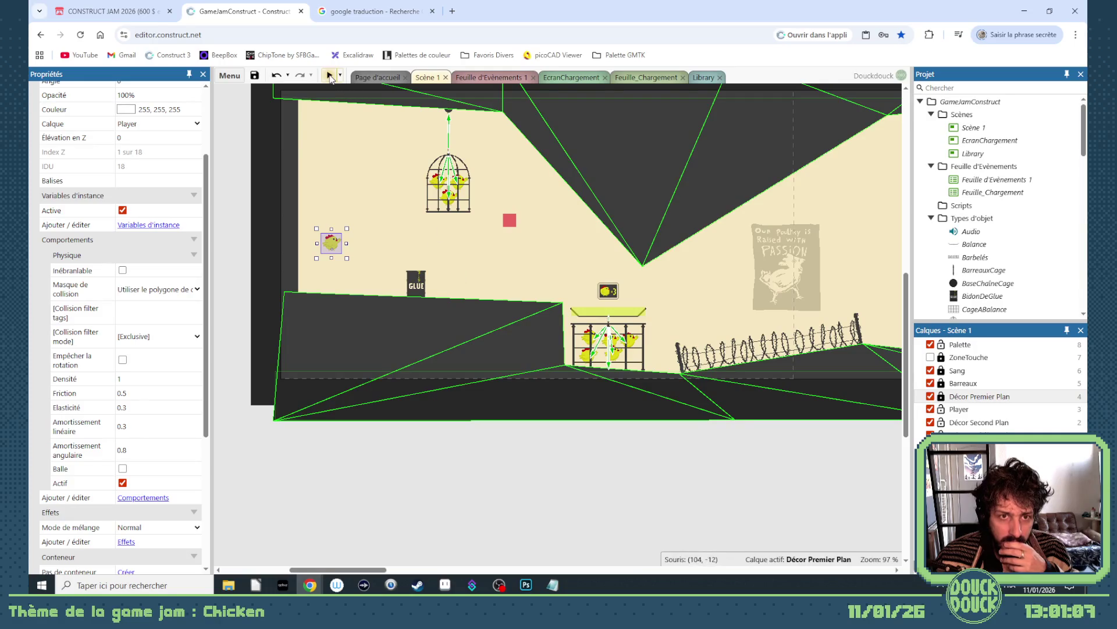
# Step: Move the GLUE barrel right toward the pit edge and test it in a fullscreen preview
pyautogui.click(418, 289)
pyautogui.moveTo(417, 290)
pyautogui.mouseDown()
pyautogui.moveTo(556, 296)
pyautogui.moveTo(540, 297)
pyautogui.mouseUp()
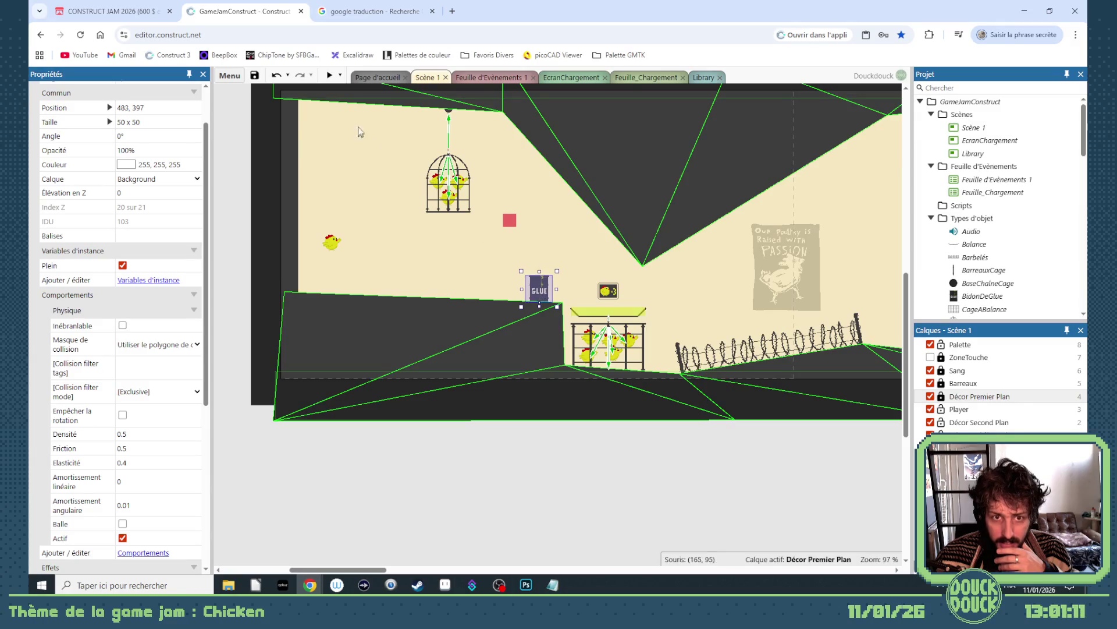
pyautogui.click(330, 75)
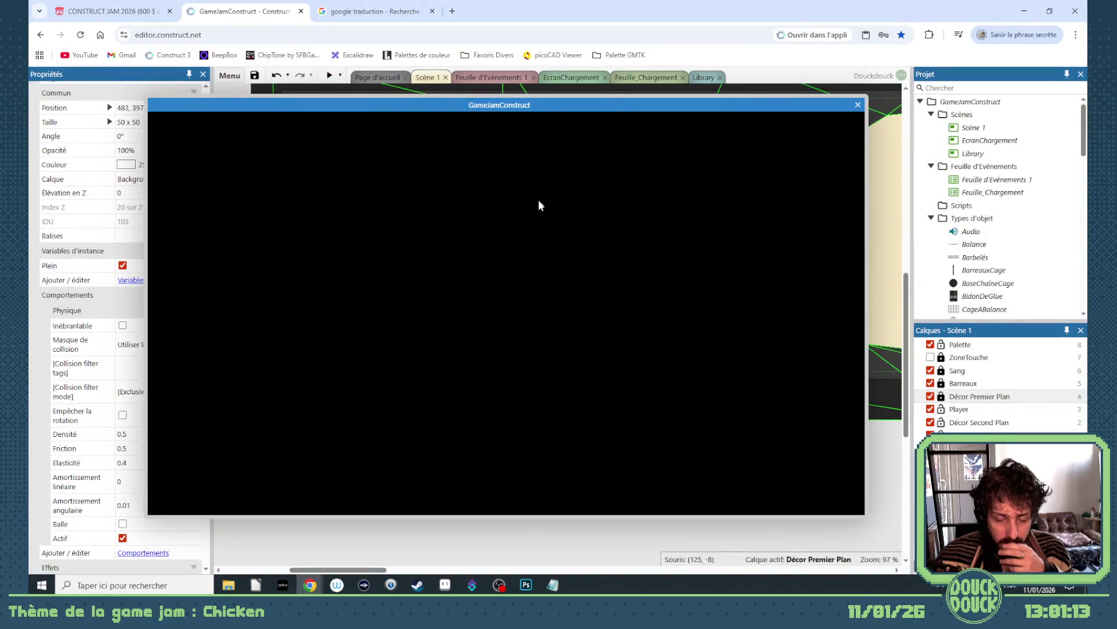
pyautogui.click(550, 243)
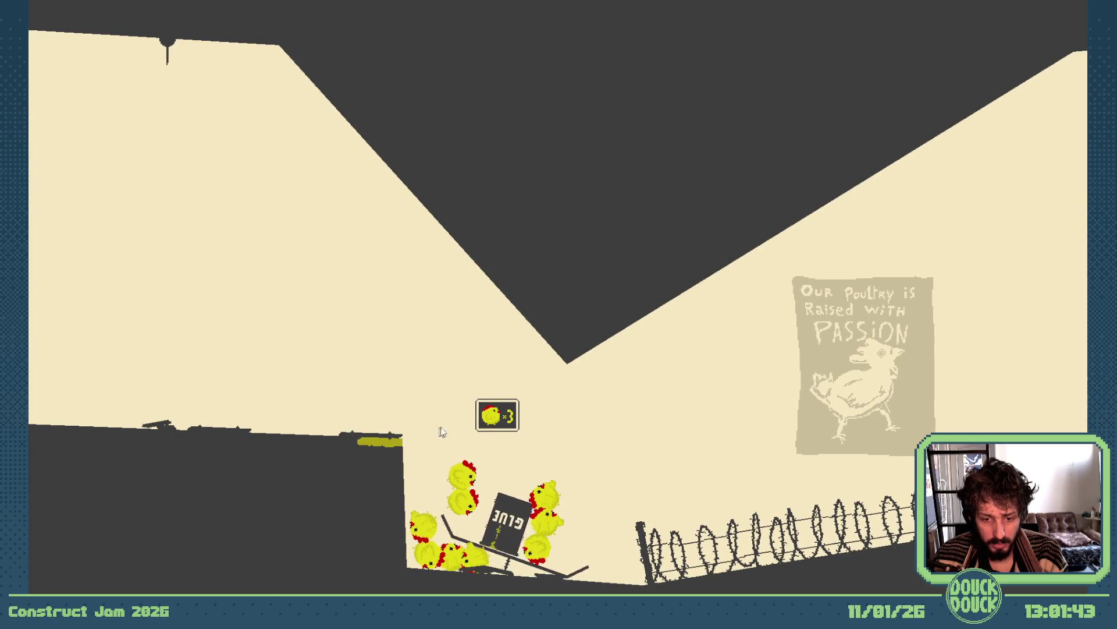
pyautogui.click(606, 472)
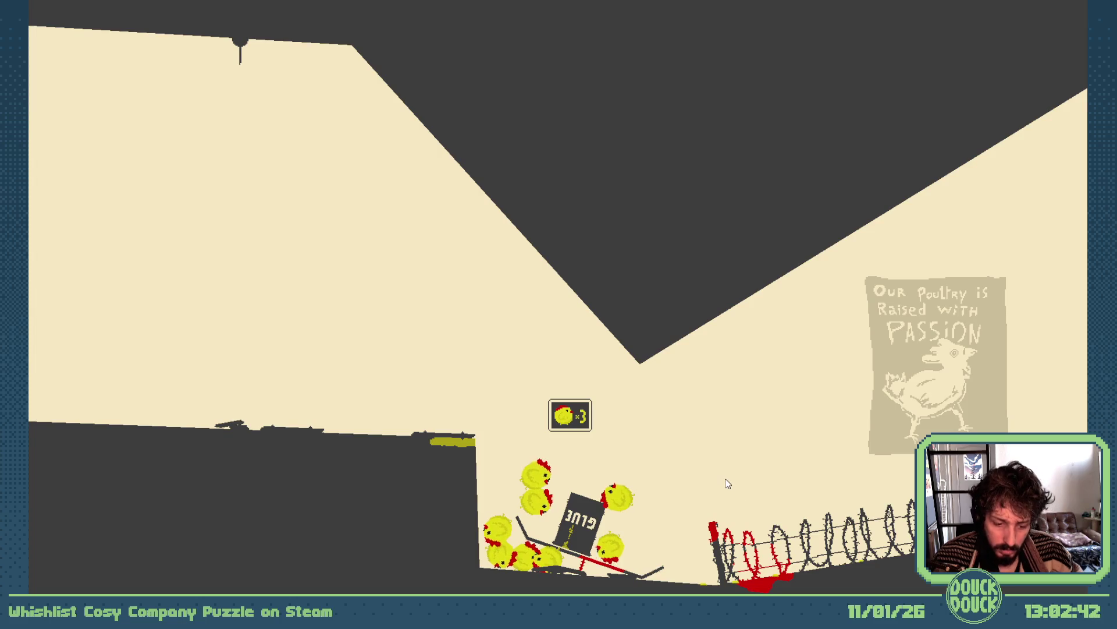
# Step: Restart and replay the level, then exit fullscreen and close the preview
pyautogui.press('r')
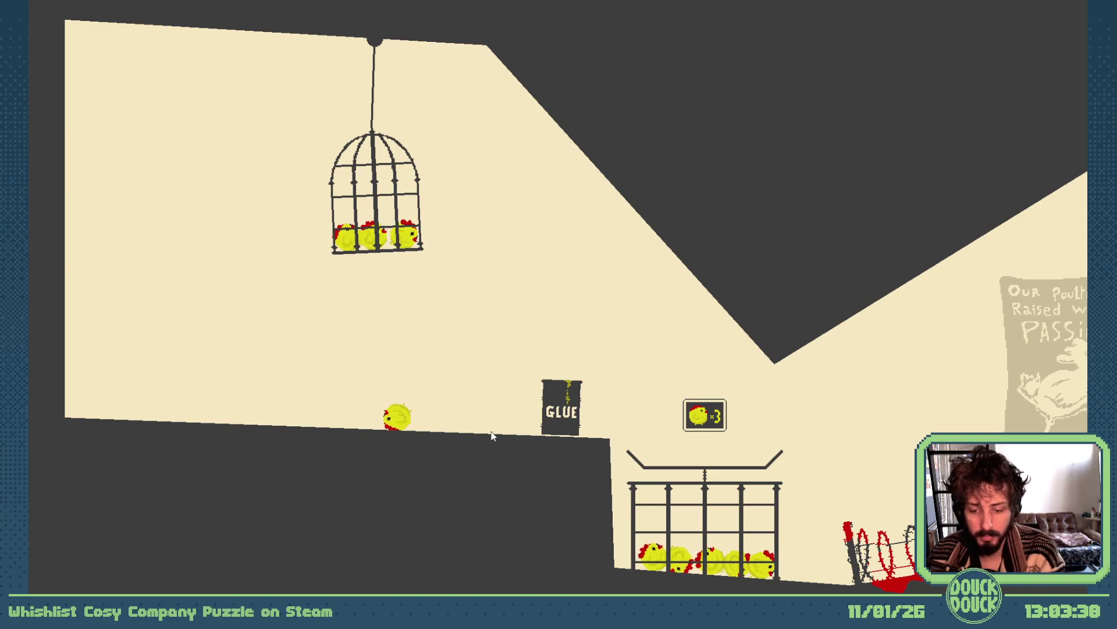
pyautogui.press('Escape')
pyautogui.click(858, 105)
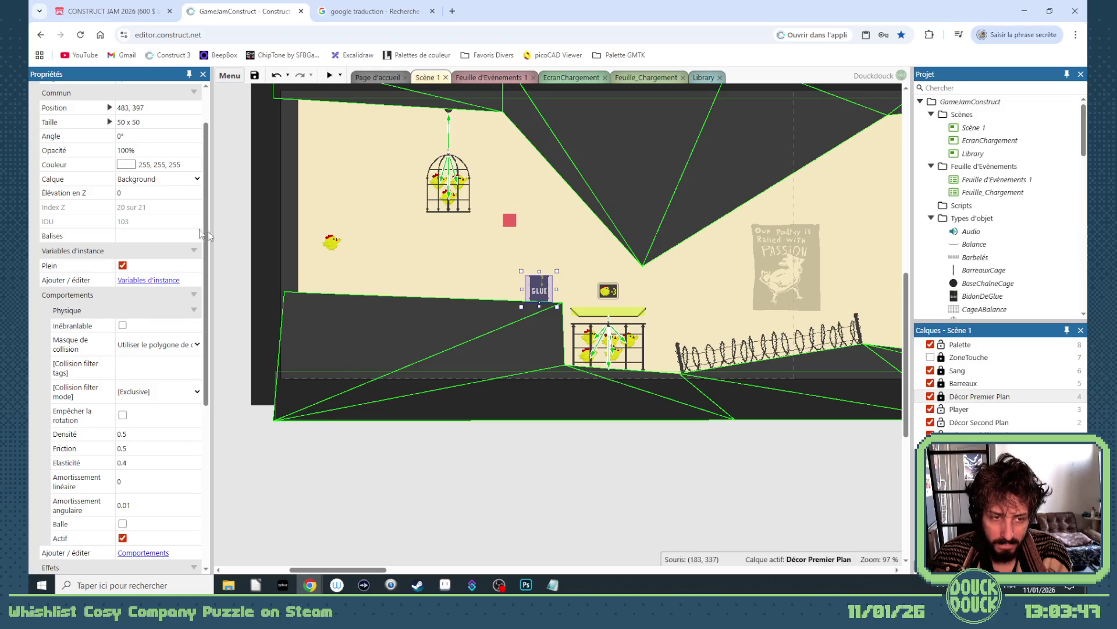
# Step: Move the GLUE barrel back left to 267, 389 and open its sprite for editing
pyautogui.moveTo(542, 291); pyautogui.dragTo(426, 288)
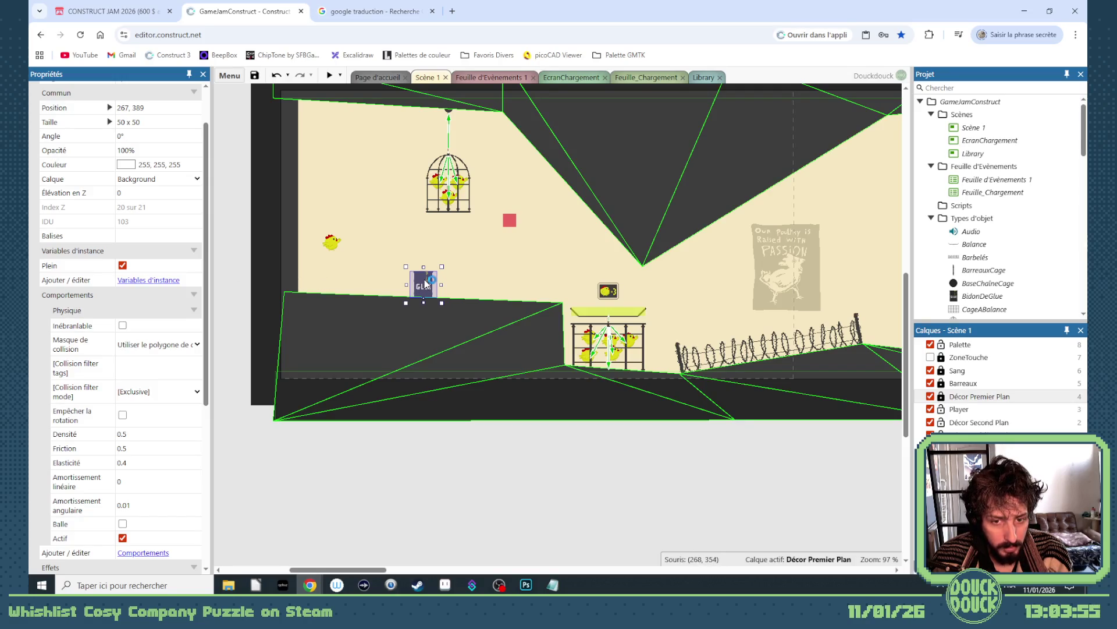
pyautogui.doubleClick(426, 284)
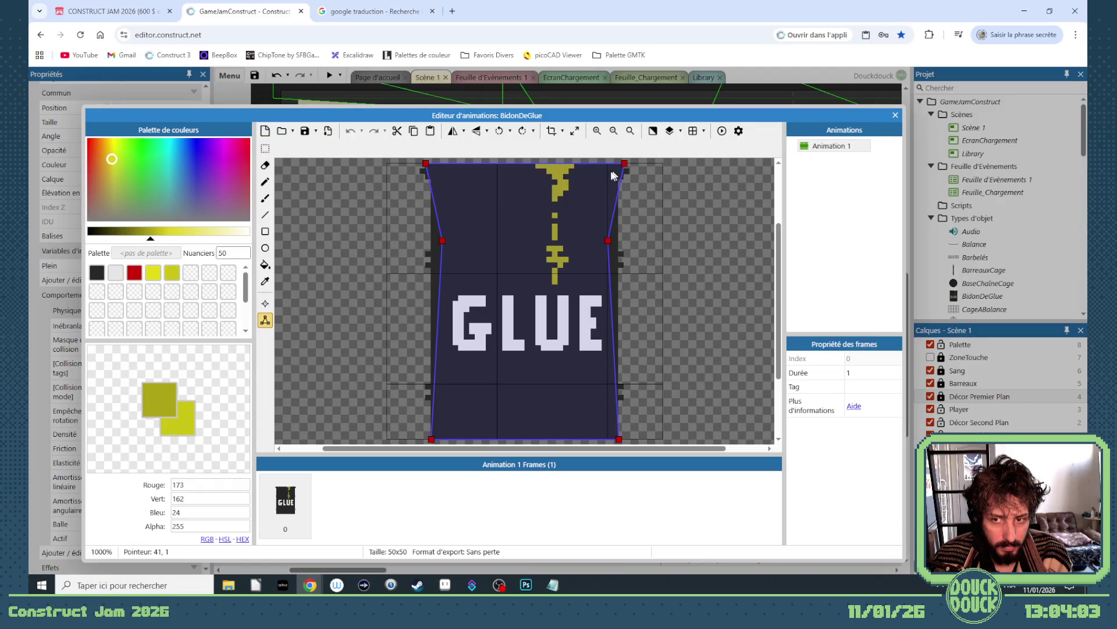
# Step: Add two collision points along the barrel's top edge, the right one near x 37
pyautogui.doubleClick(429, 165)
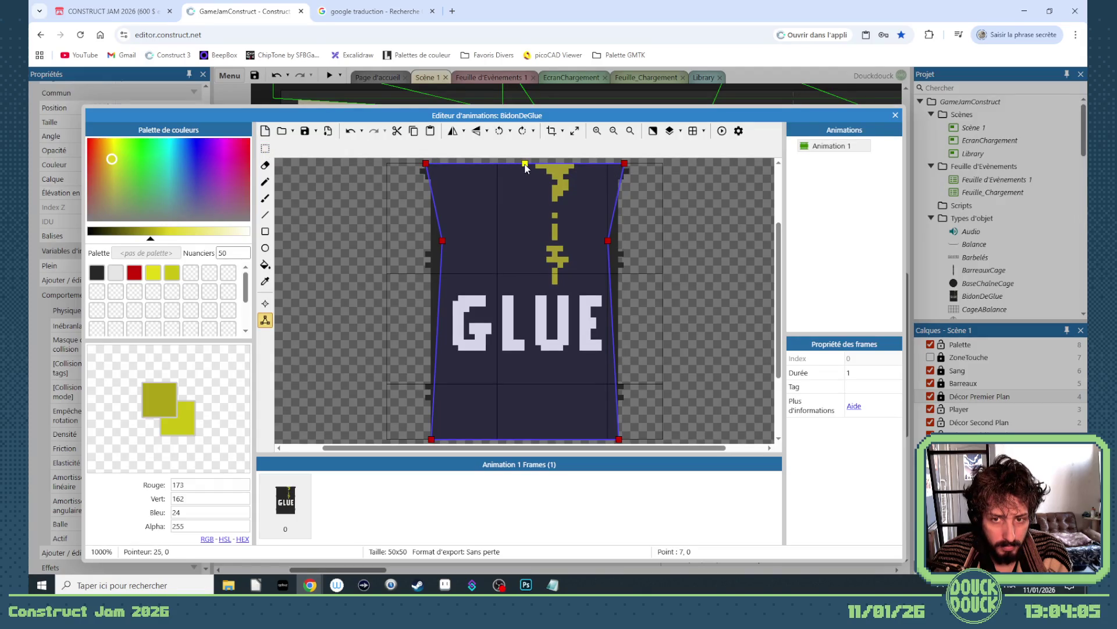
pyautogui.moveTo(525, 164); pyautogui.dragTo(470, 163)
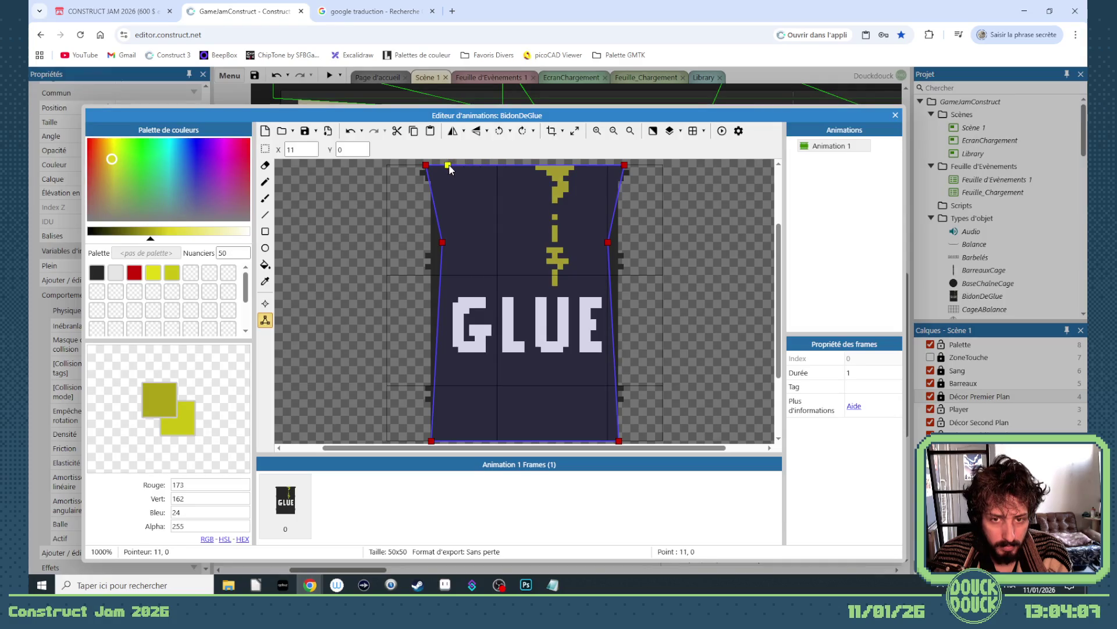
pyautogui.doubleClick(561, 164)
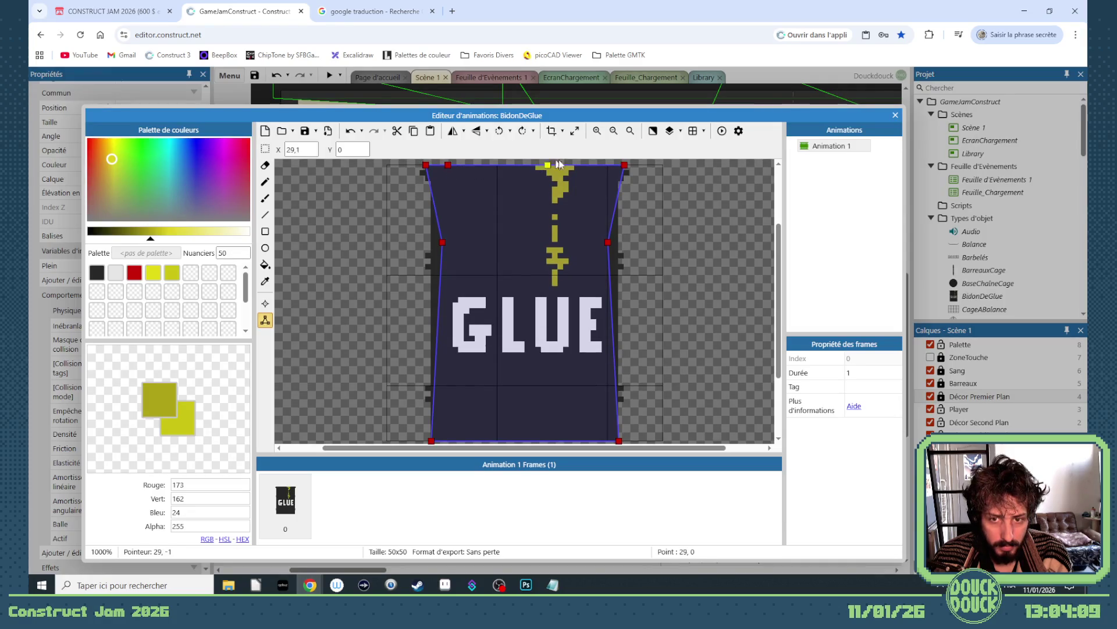
pyautogui.moveTo(562, 165); pyautogui.dragTo(593, 164)
pyautogui.click(447, 165)
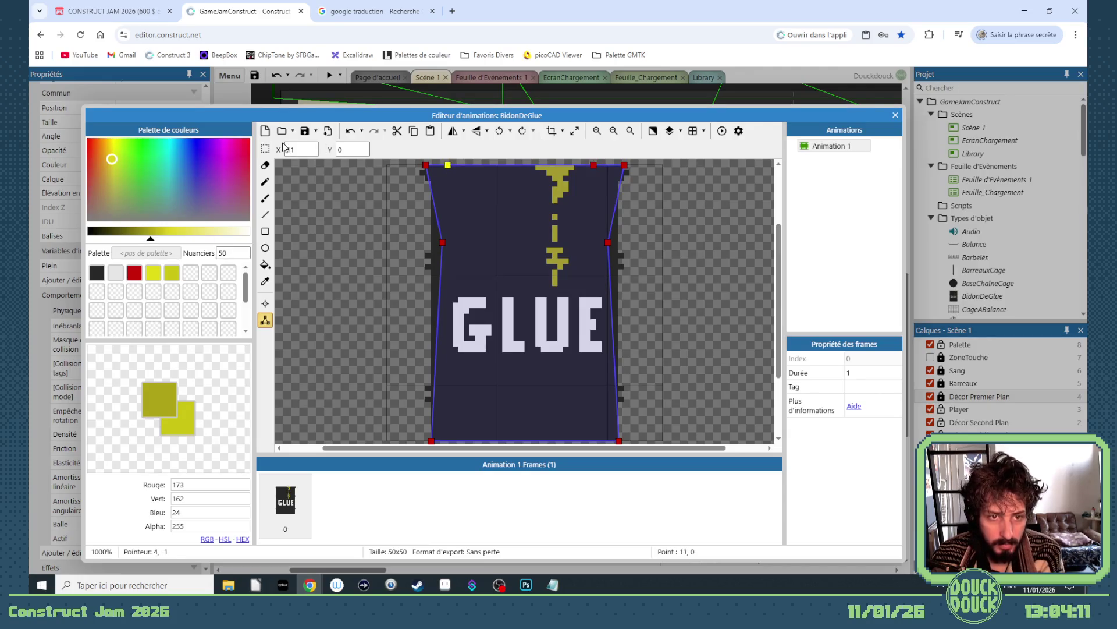
pyautogui.click(593, 164)
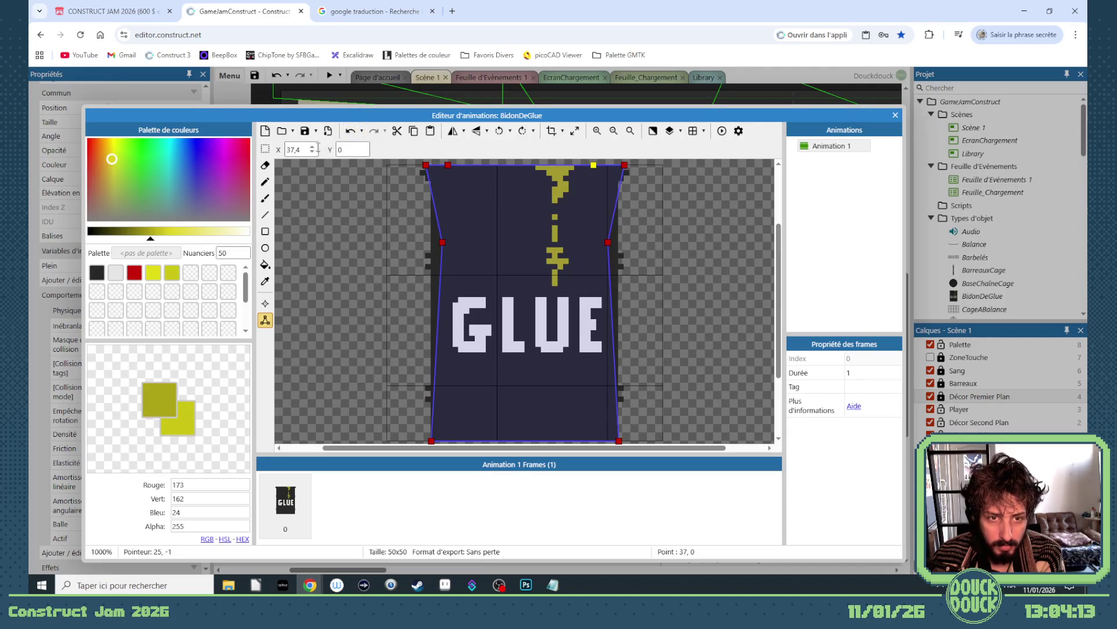
# Step: Pull two new collision points down to the bottom, one at 18, 48, notching the polygon
pyautogui.doubleClick(491, 177)
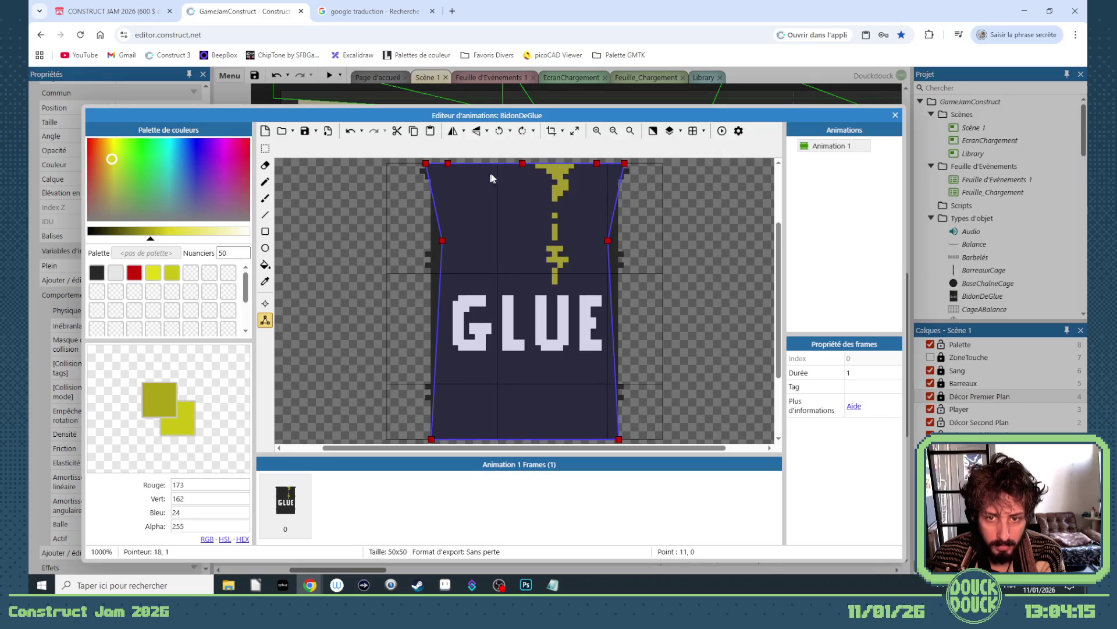
pyautogui.moveTo(524, 170); pyautogui.dragTo(485, 431)
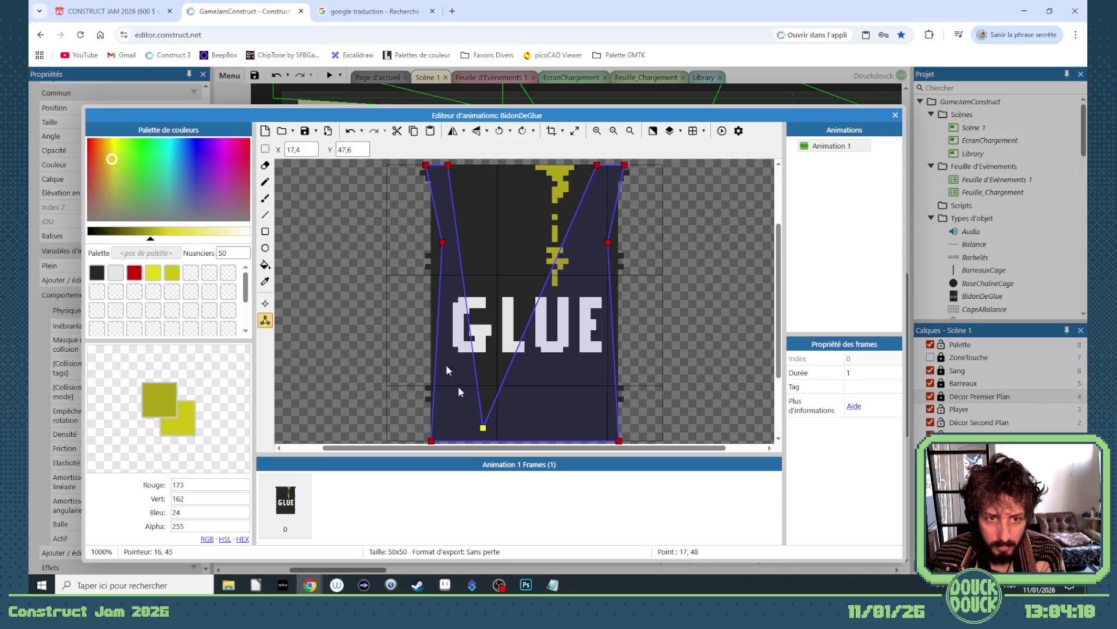
pyautogui.write('18')
pyautogui.press('Tab')
pyautogui.write('48')
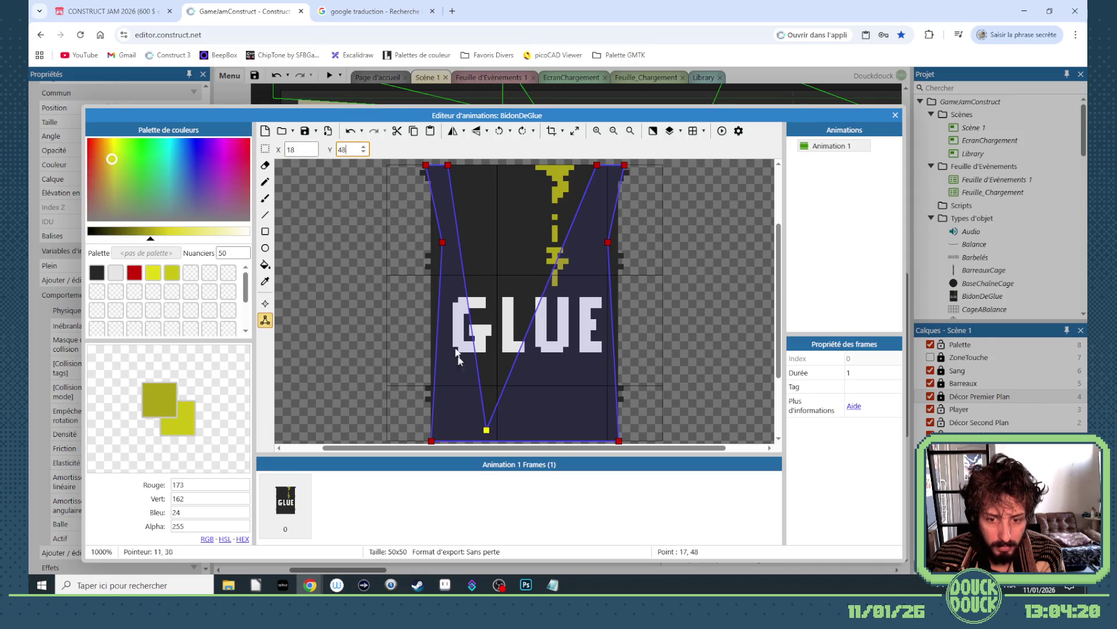
pyautogui.doubleClick(542, 293)
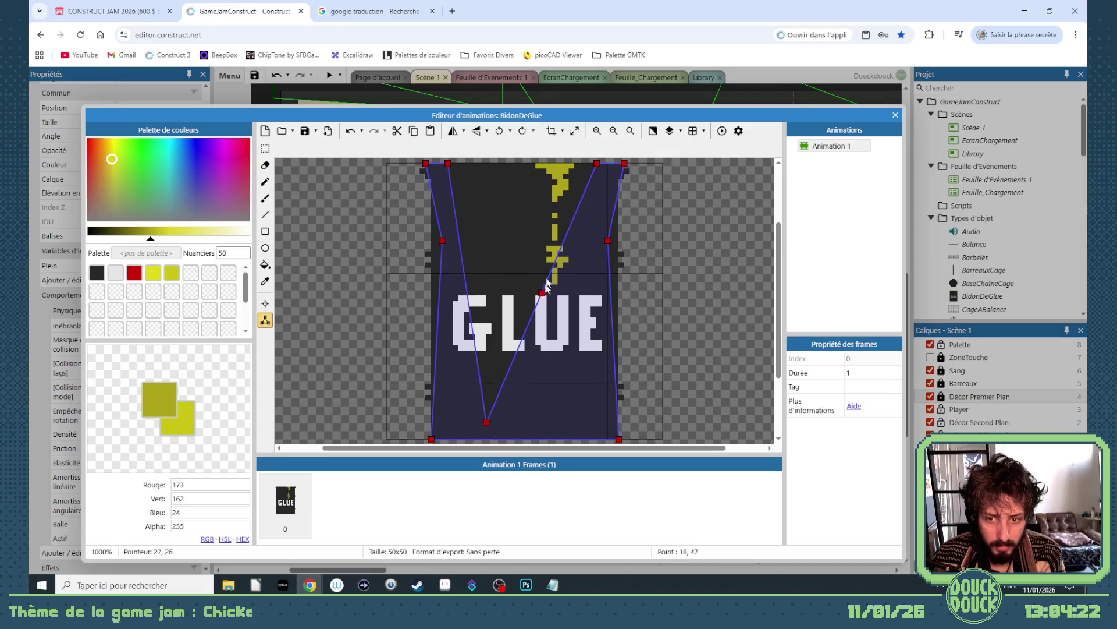
pyautogui.moveTo(542, 294); pyautogui.dragTo(580, 423)
pyautogui.click(365, 147)
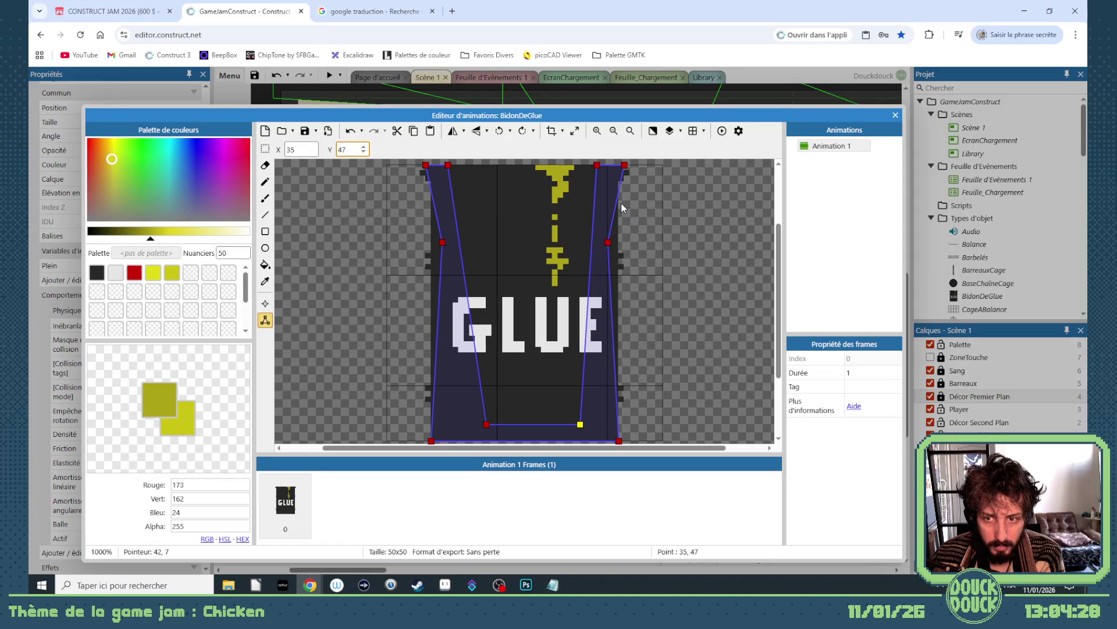
# Step: Fine-tune the top and inner collision points by a pixel each to thin the side walls
pyautogui.moveTo(597, 166); pyautogui.dragTo(602, 166)
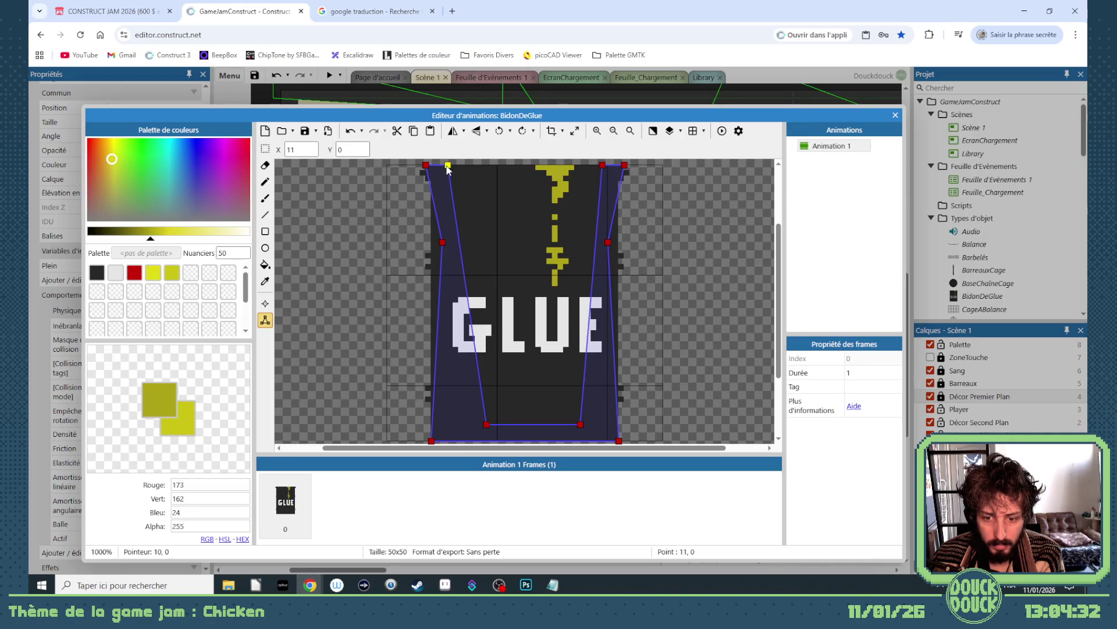
pyautogui.moveTo(484, 427); pyautogui.dragTo(478, 428)
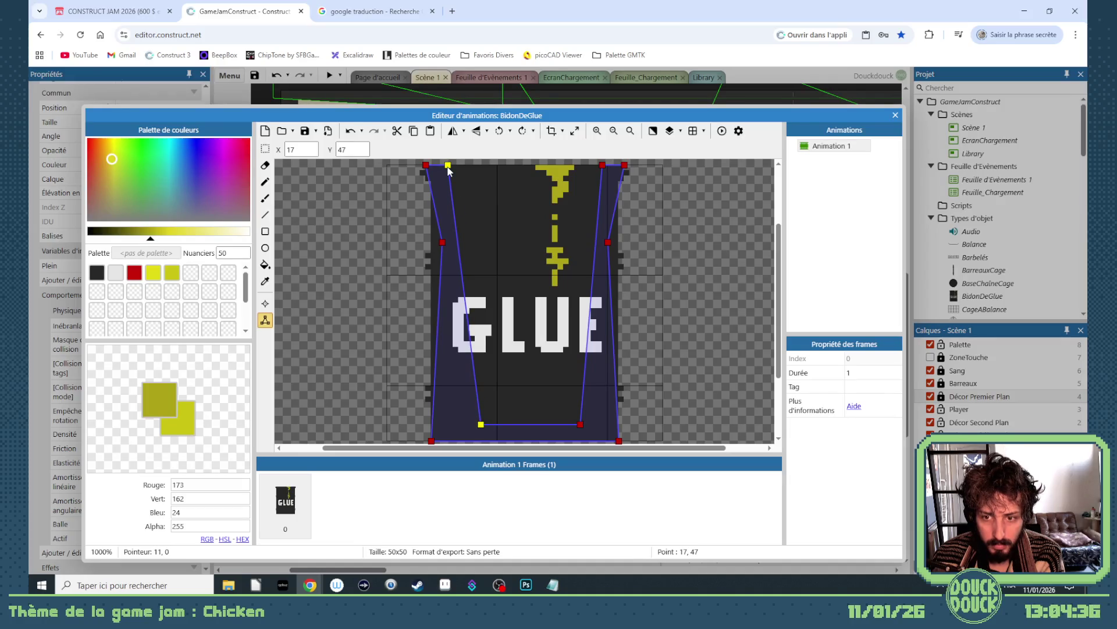
pyautogui.press('Left')
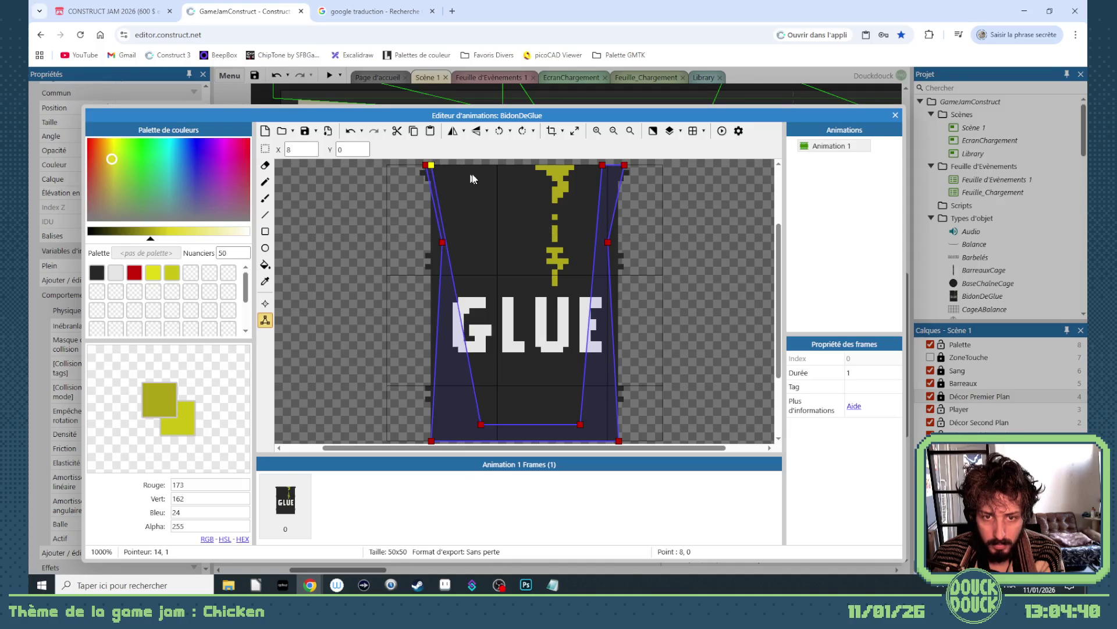
pyautogui.click(603, 166)
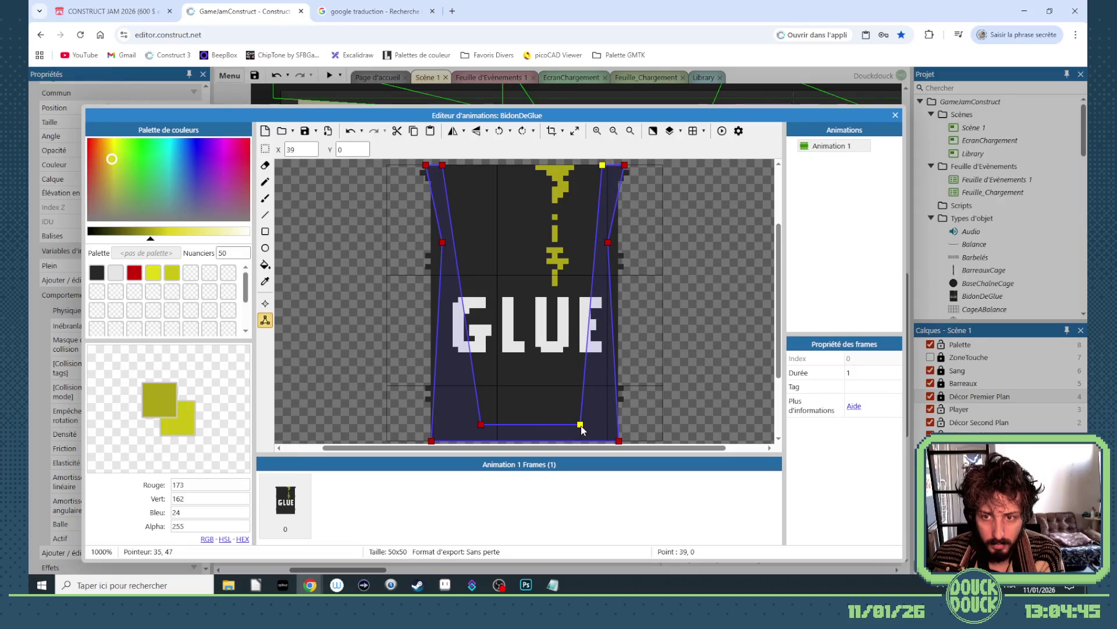
pyautogui.press('Right')
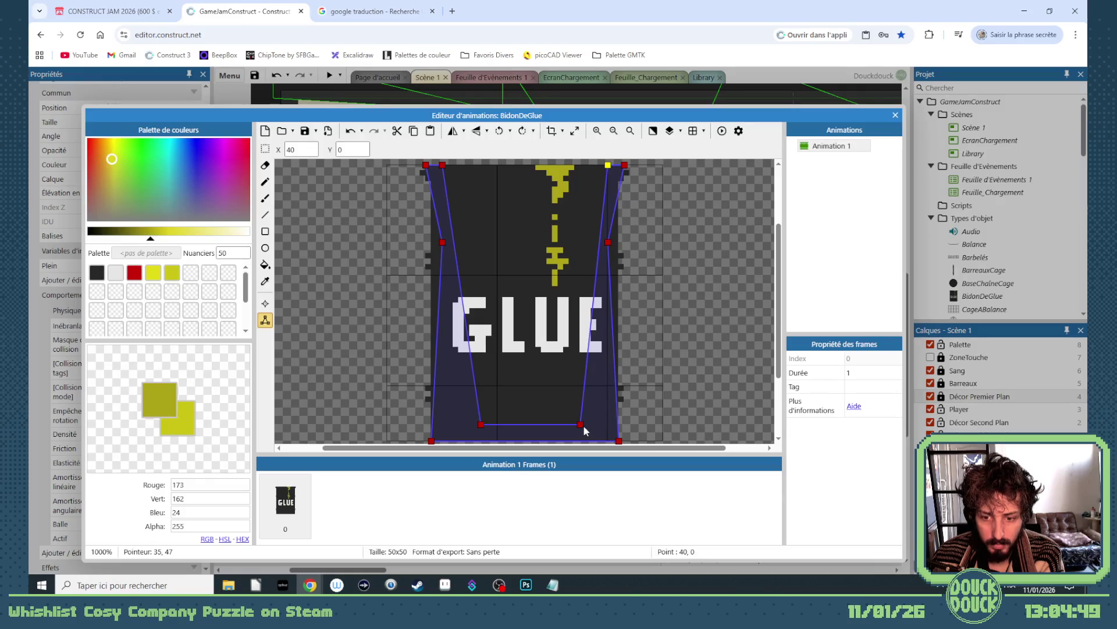
pyautogui.click(583, 425)
pyautogui.press('Left')
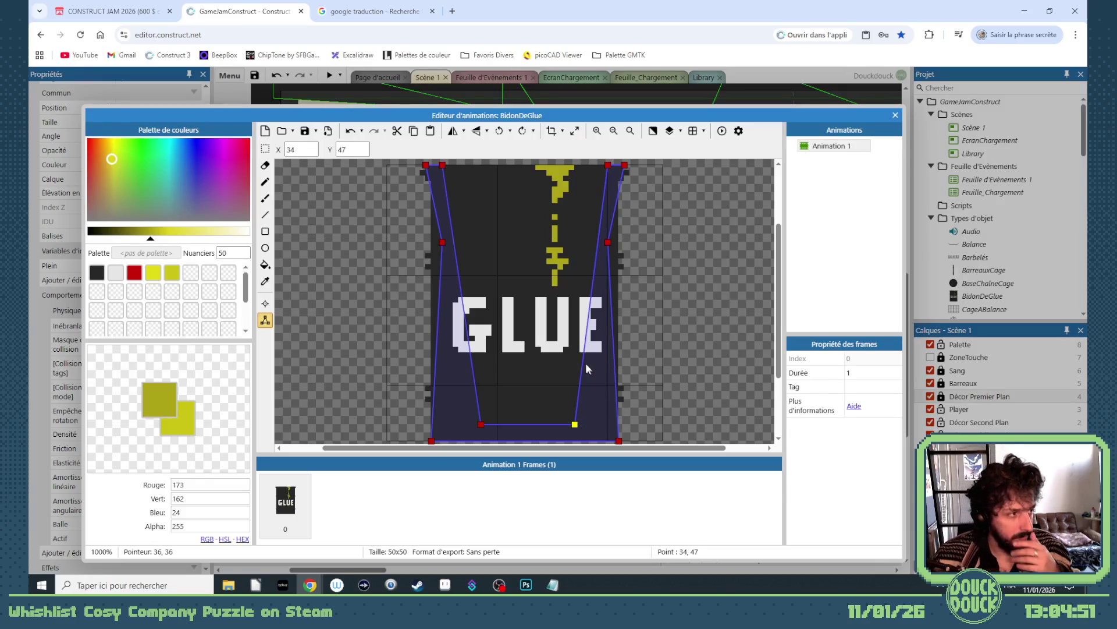
pyautogui.click(895, 115)
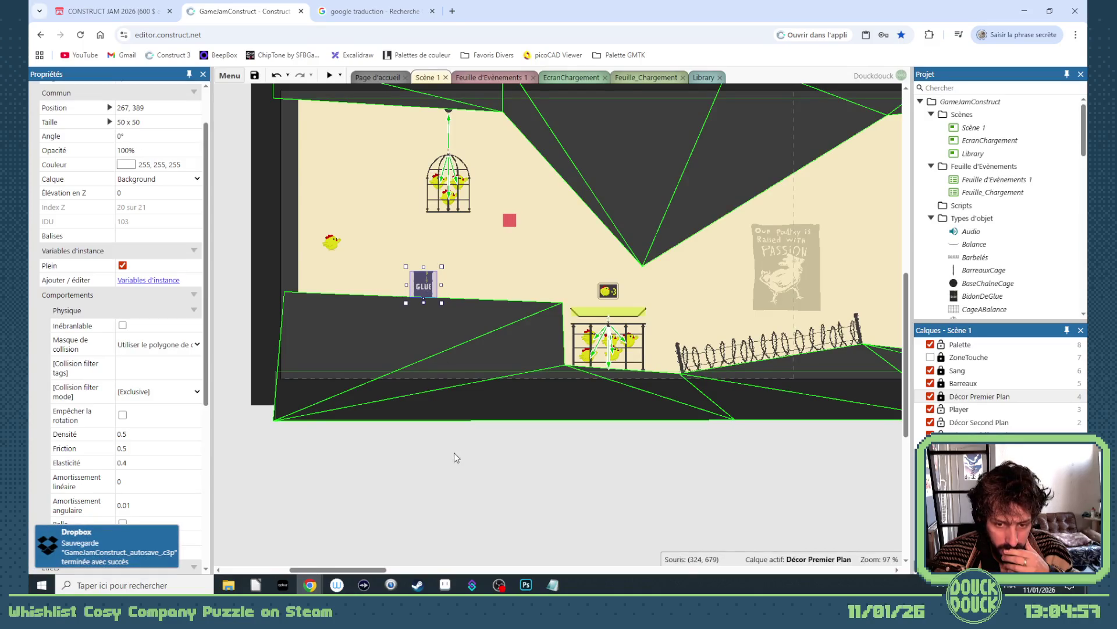
# Step: Put the GLUE barrel on the Décor Premier Plan layer and select that layer
pyautogui.click(158, 179)
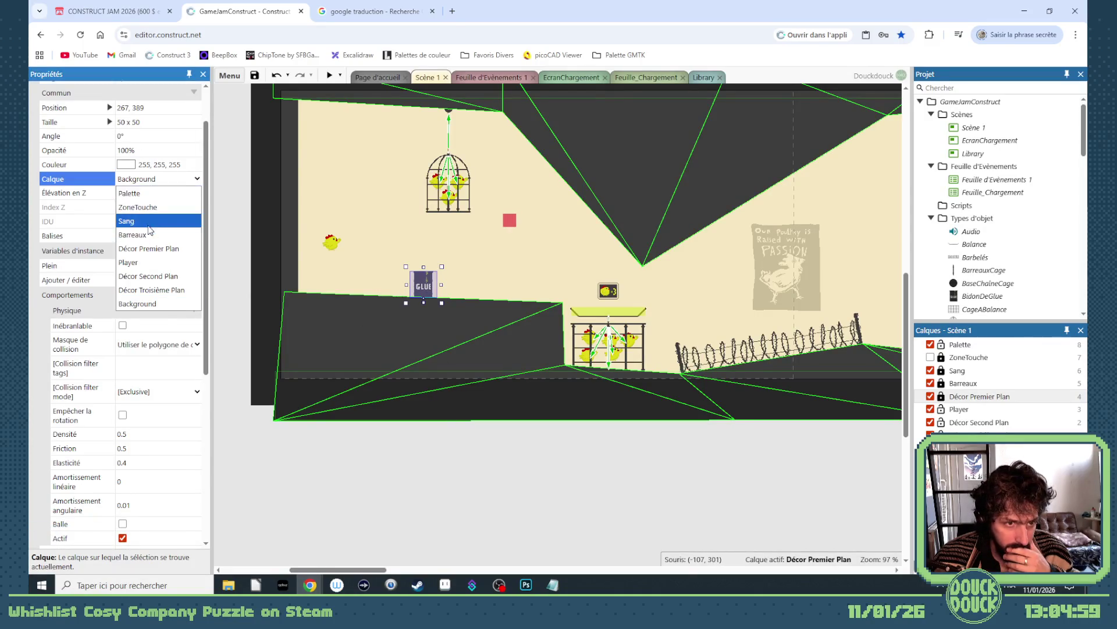
pyautogui.click(156, 249)
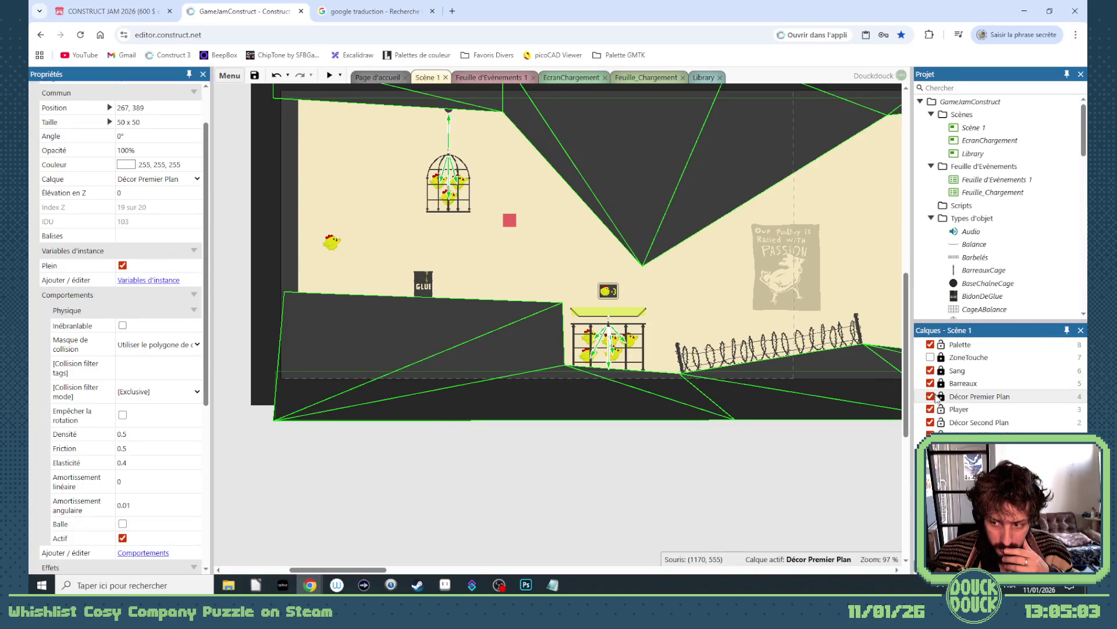
pyautogui.click(937, 397)
pyautogui.rightClick(466, 449)
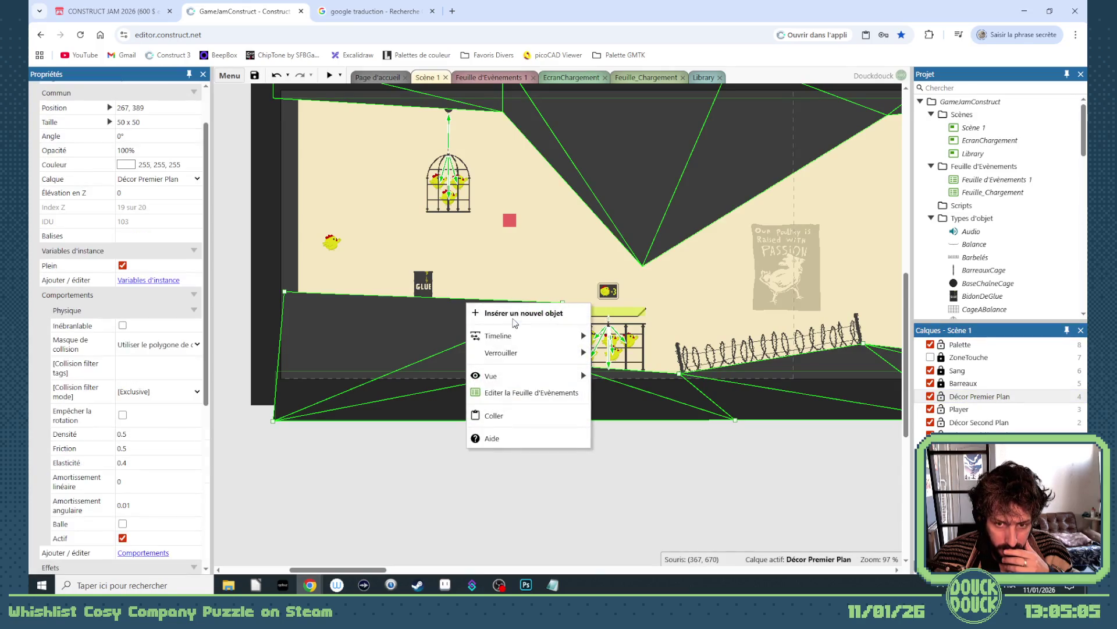
pyautogui.click(483, 312)
pyautogui.scroll(-5, 531, 358)
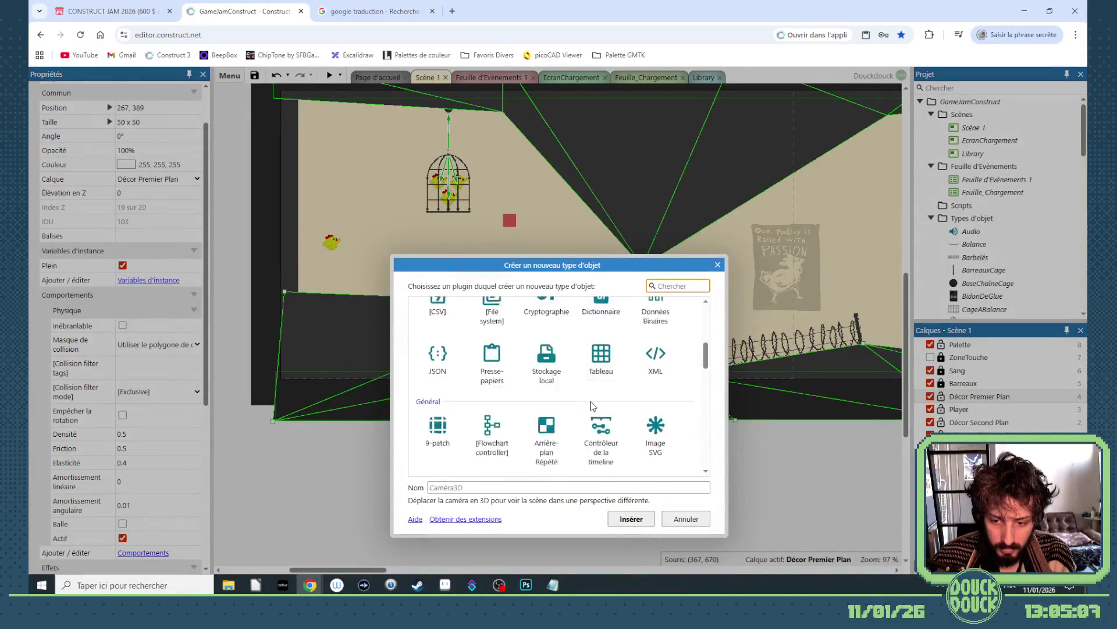
pyautogui.click(718, 265)
pyautogui.doubleClick(424, 284)
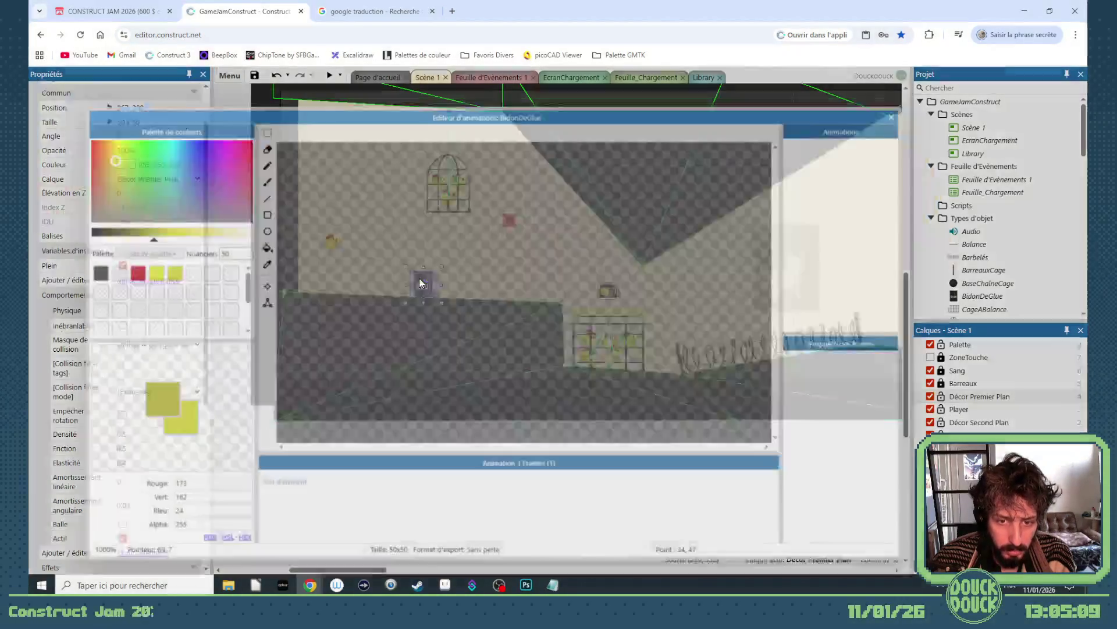
pyautogui.click(895, 115)
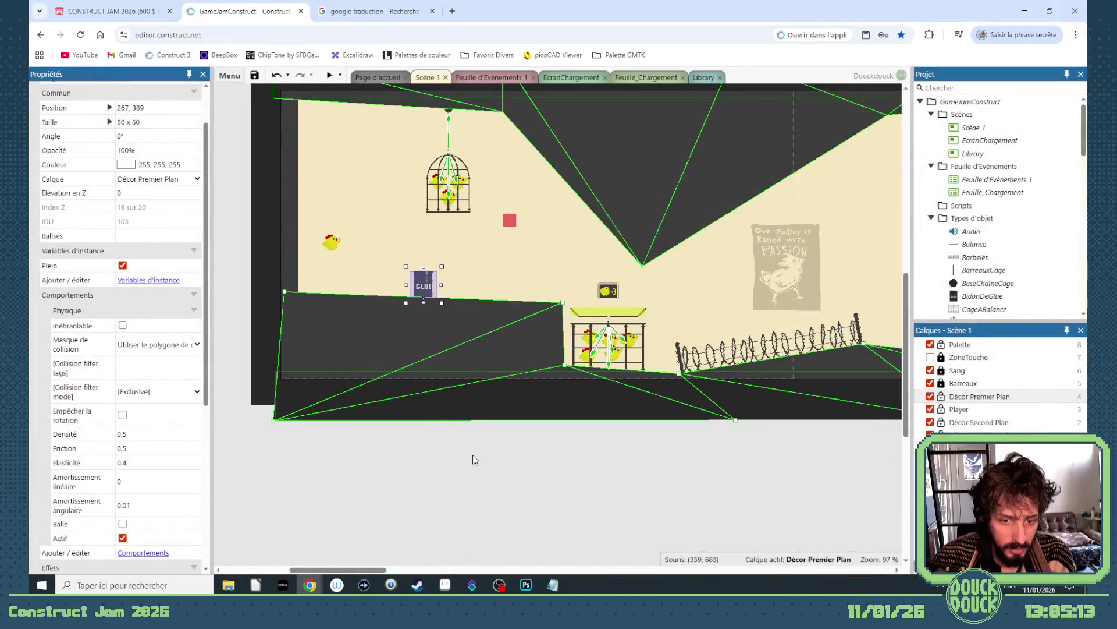
# Step: Insert a new Sprite object type named BilleDeGlue
pyautogui.doubleClick(473, 455)
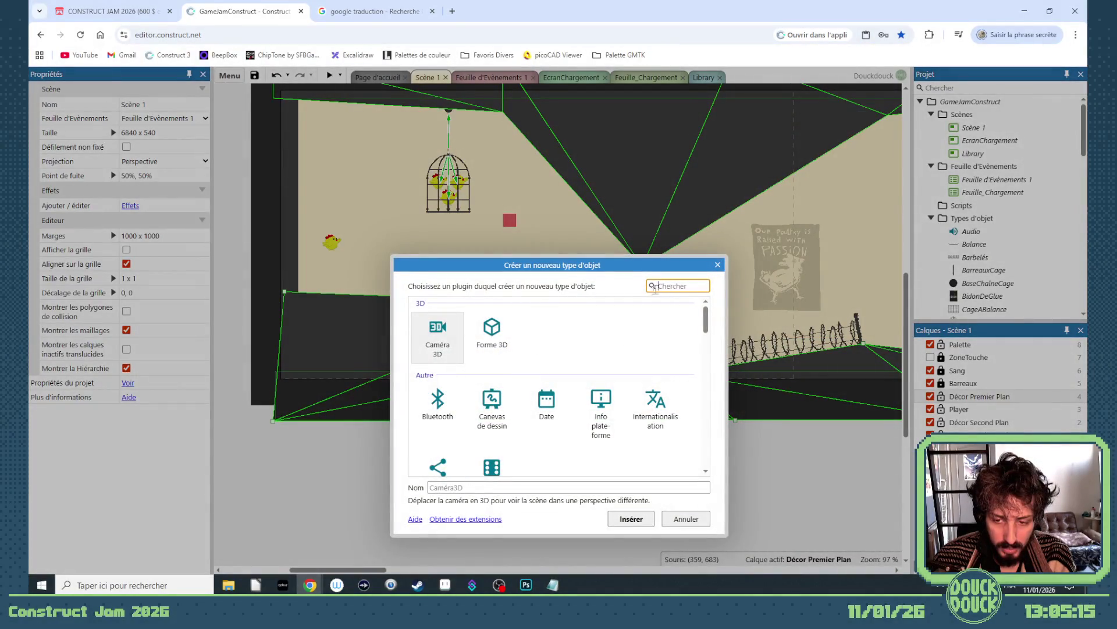
pyautogui.scroll(-6, 601, 449)
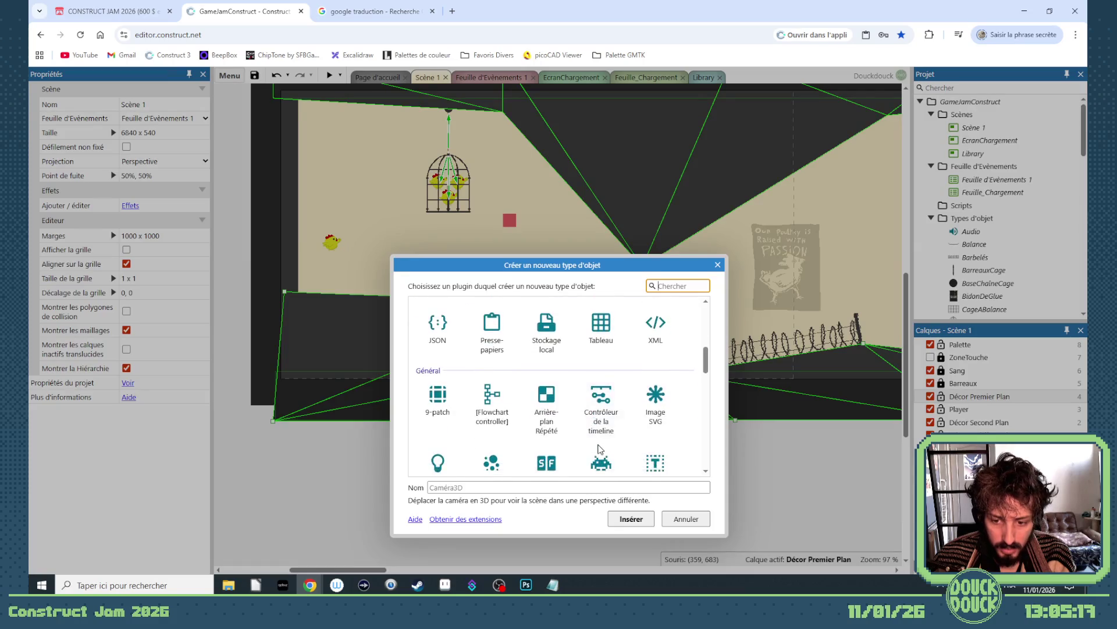
pyautogui.scroll(-2, 600, 449)
pyautogui.click(600, 415)
pyautogui.click(544, 487)
pyautogui.write('B')
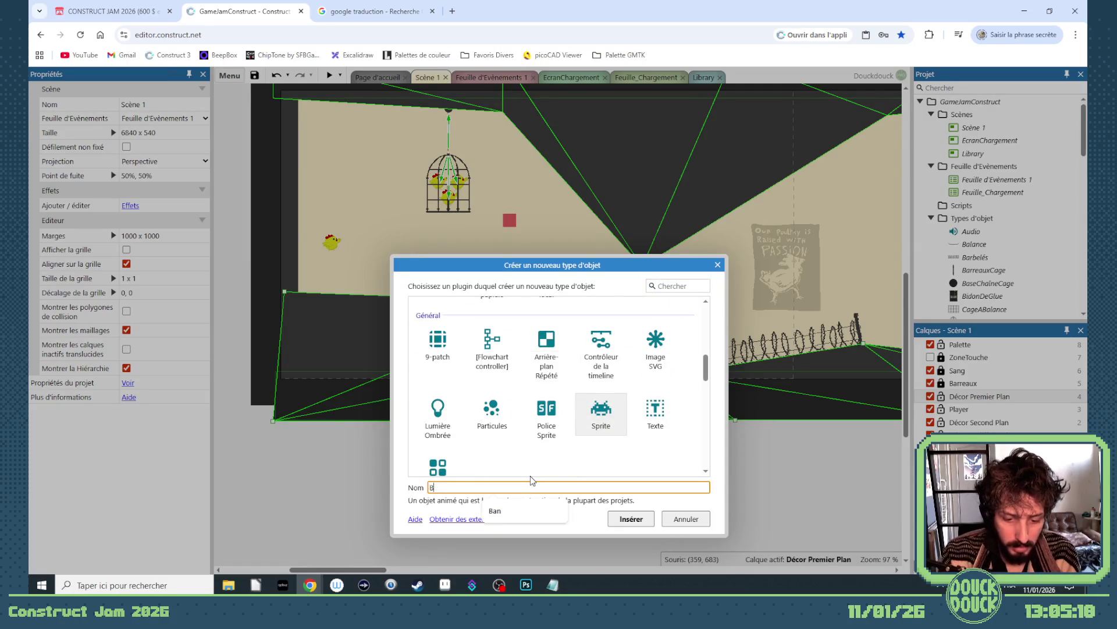
pyautogui.write('illeDeGlue')
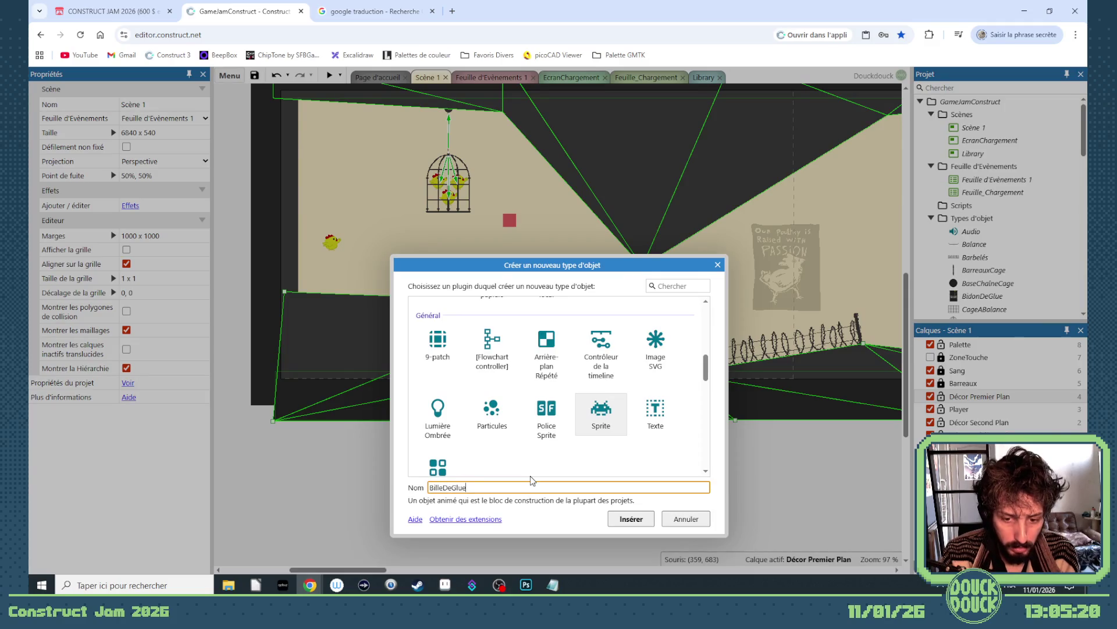
pyautogui.press('Return')
# Step: Draw BilleDeGlue as a cropped 10x10 yellow dot with a centred origin
pyautogui.click(512, 394)
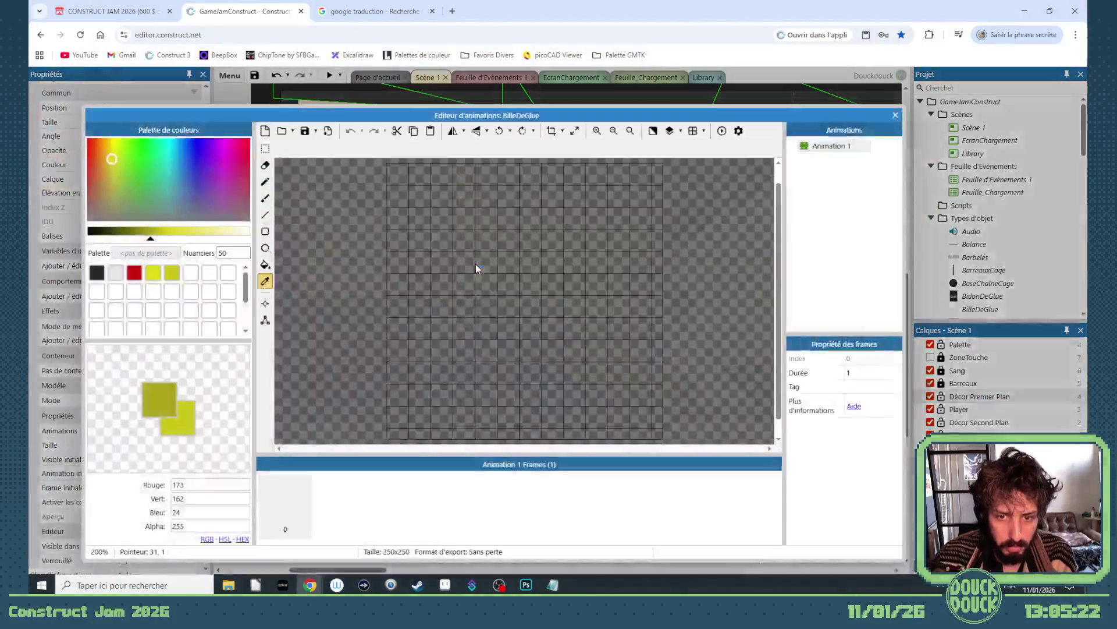
pyautogui.click(265, 247)
pyautogui.scroll(1, 476, 236)
pyautogui.moveTo(469, 238); pyautogui.dragTo(471, 242)
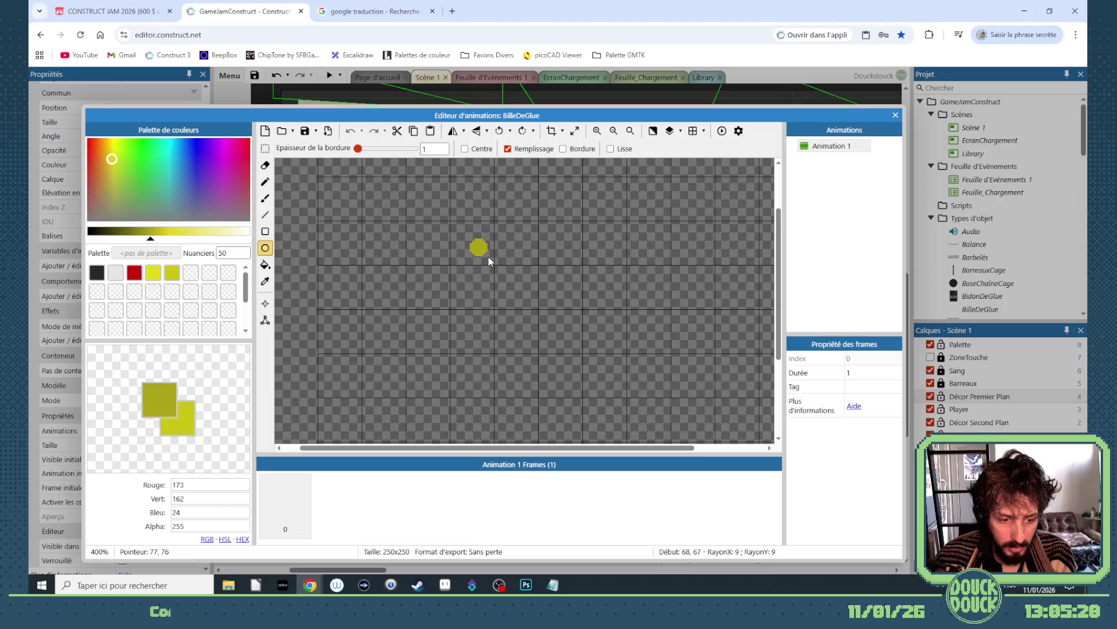
pyautogui.click(551, 131)
pyautogui.click(266, 303)
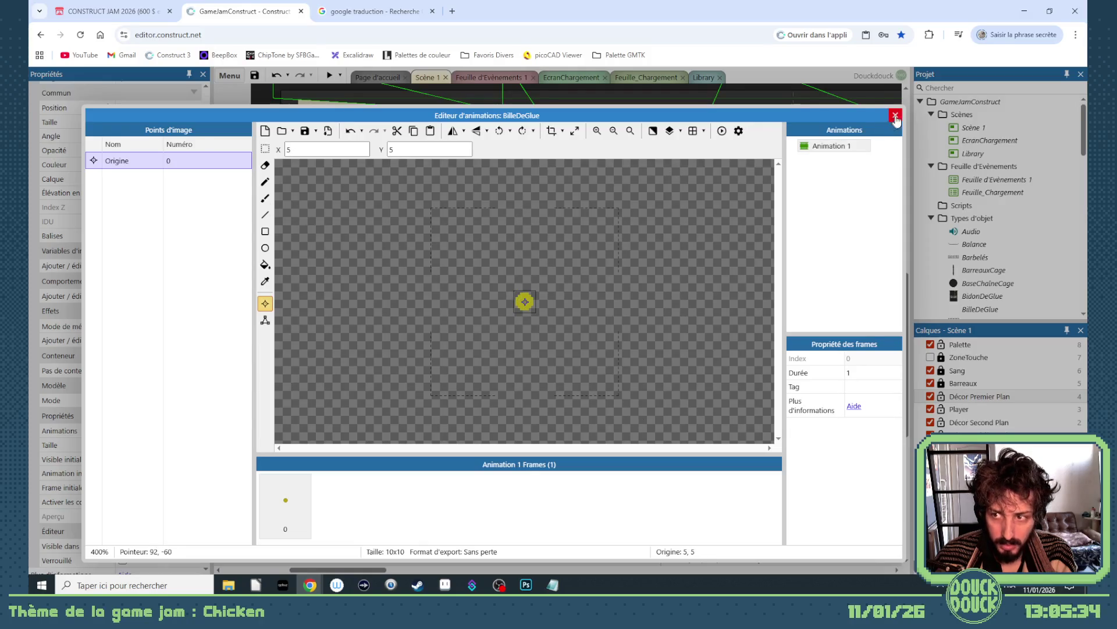
# Step: Position the glue ball instance beside the GLUE barrel at 317, 337
pyautogui.click(895, 115)
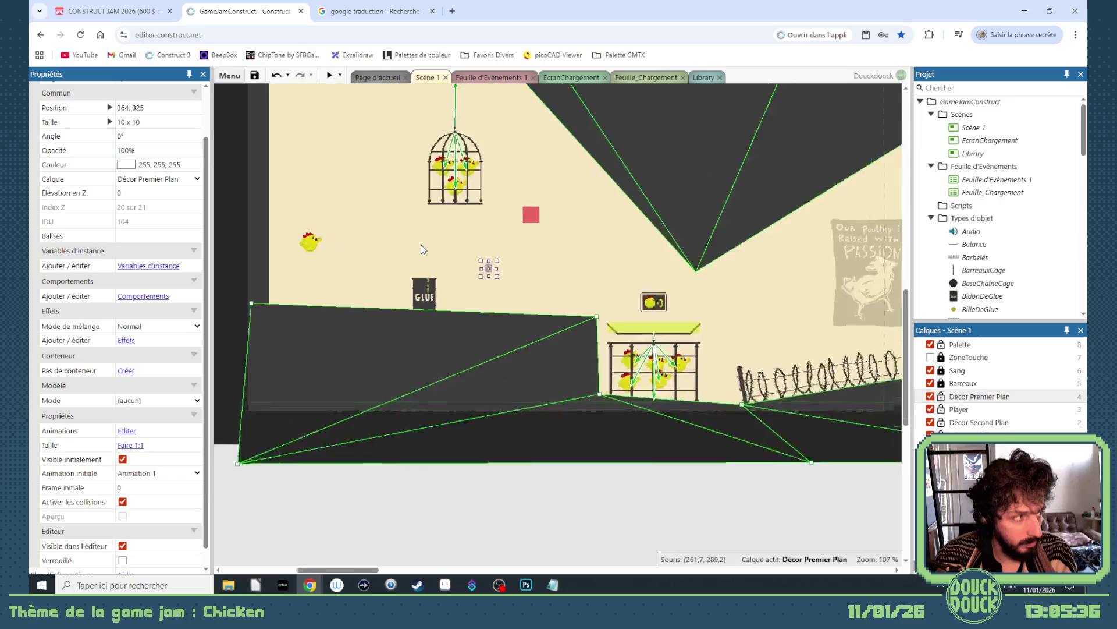
pyautogui.scroll(6, 422, 250)
pyautogui.moveTo(538, 312)
pyautogui.mouseDown()
pyautogui.moveTo(422, 344)
pyautogui.moveTo(430, 362)
pyautogui.moveTo(505, 322)
pyautogui.mouseUp()
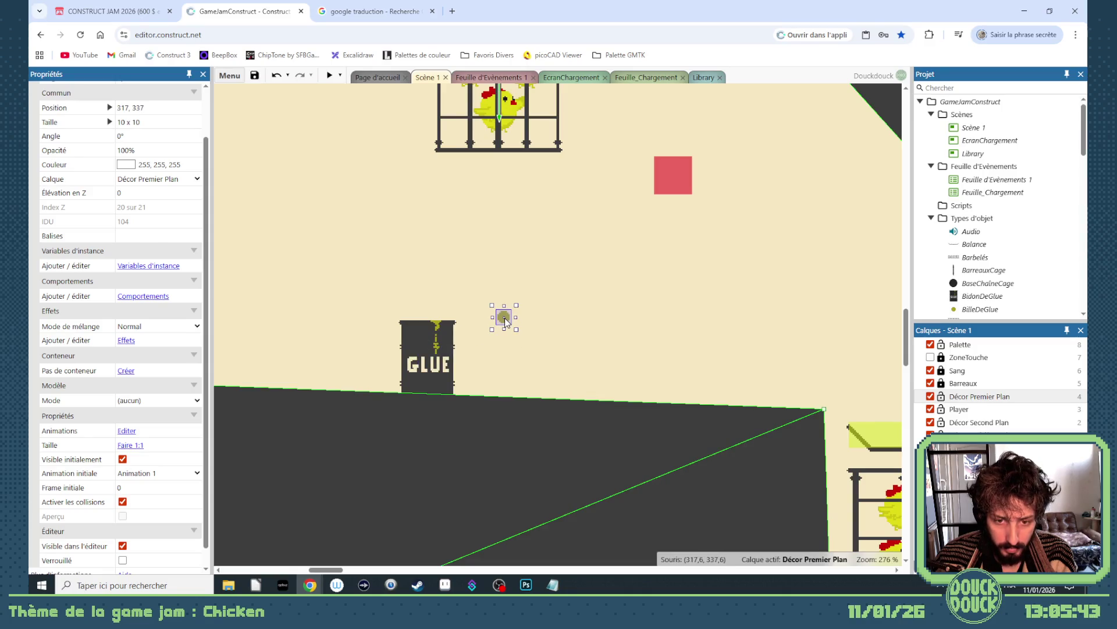
# Step: Add image point 3 to the GLUE barrel and raise it to 25, 10 below the spout
pyautogui.doubleClick(431, 352)
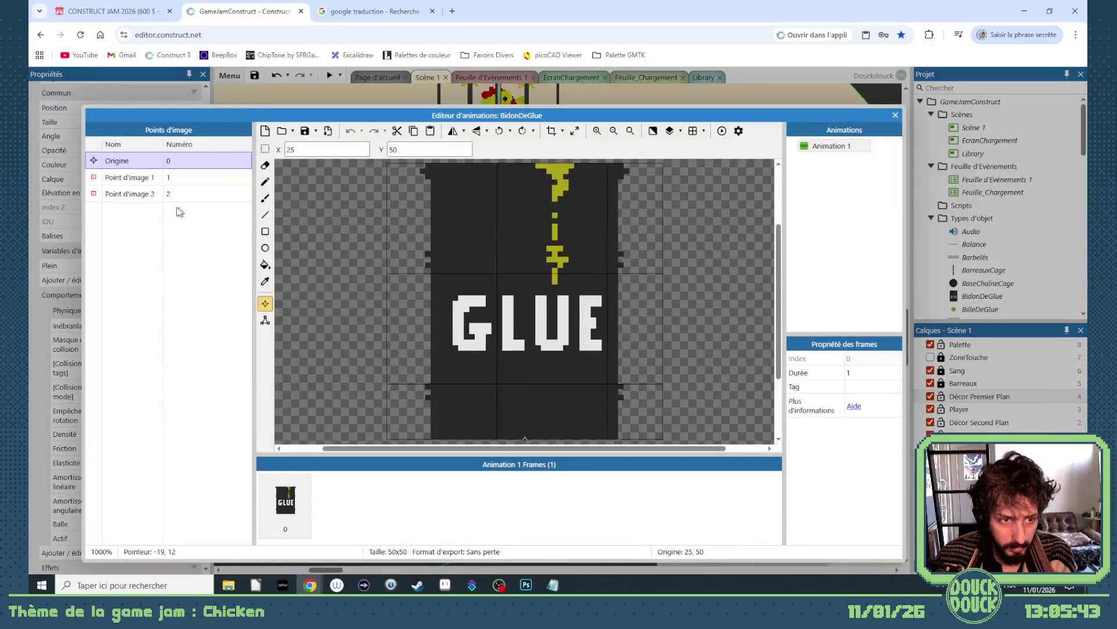
pyautogui.rightClick(161, 213)
pyautogui.click(172, 221)
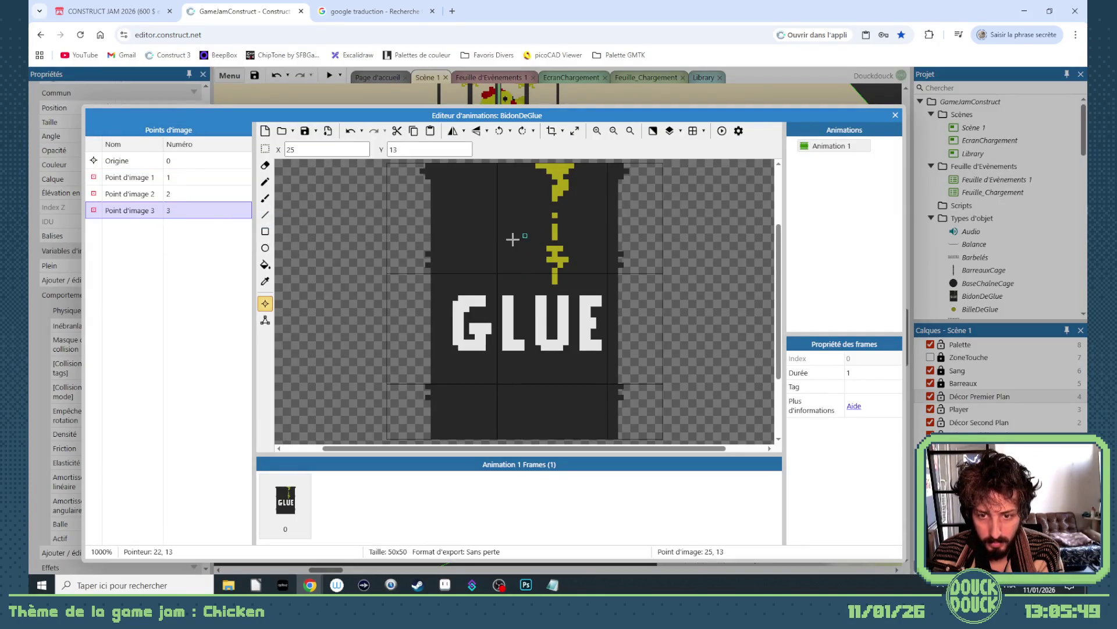
pyautogui.press('Up')
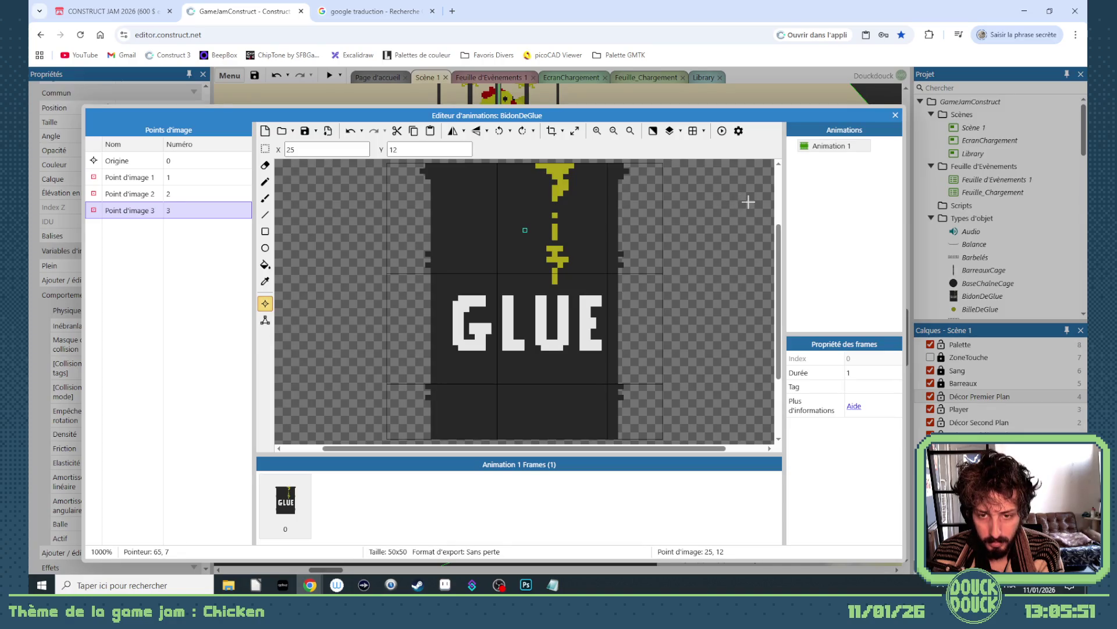
pyautogui.press('Up')
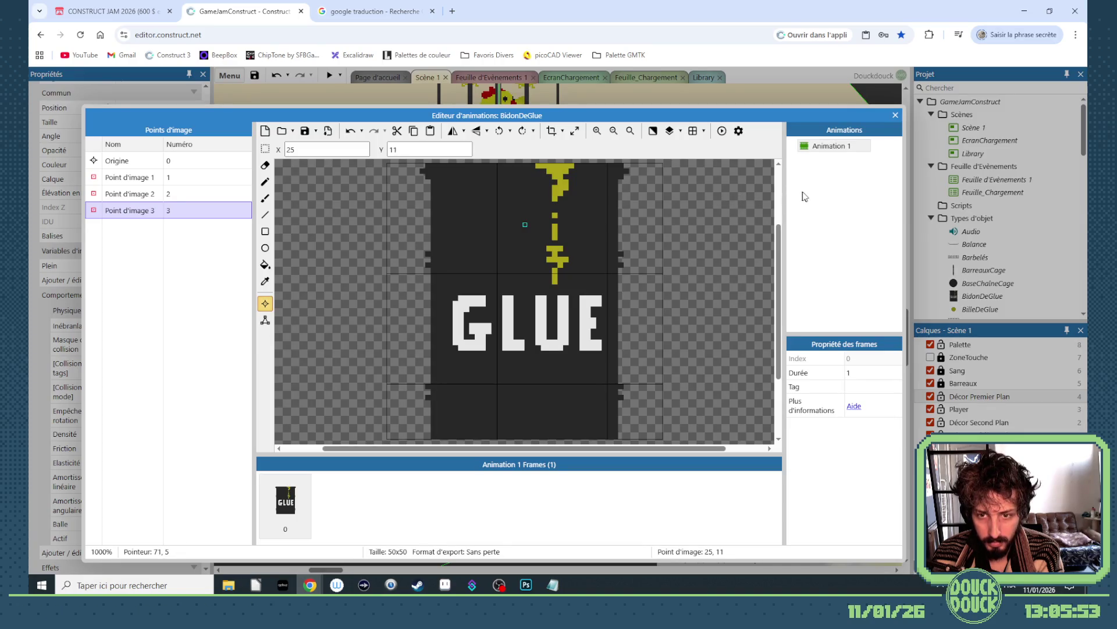
pyautogui.press('Up')
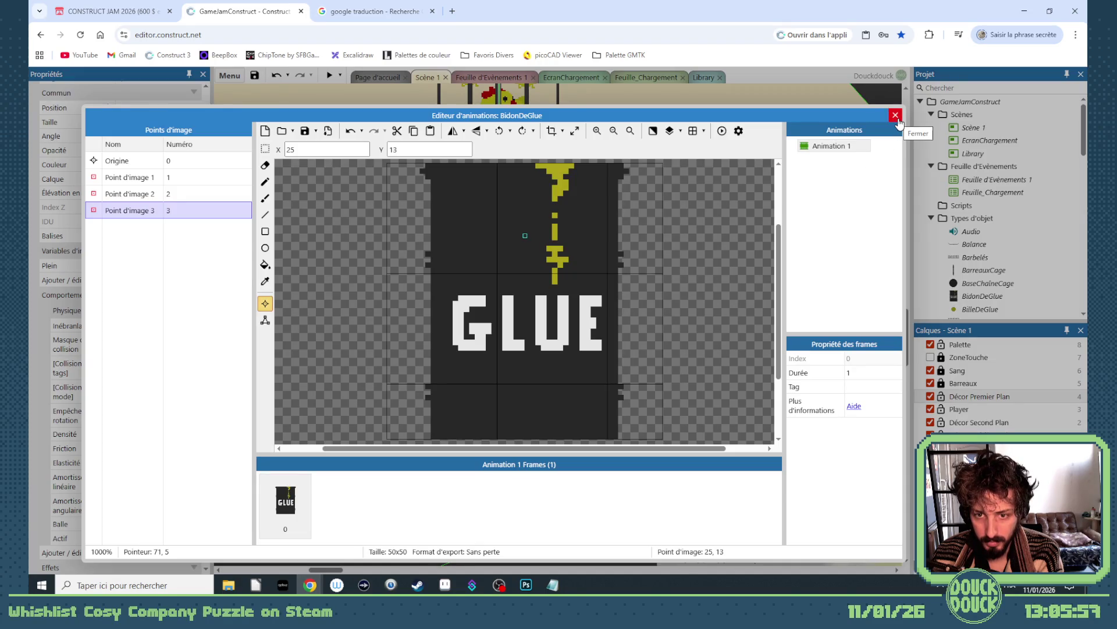
pyautogui.press('Up')
pyautogui.press('Up')
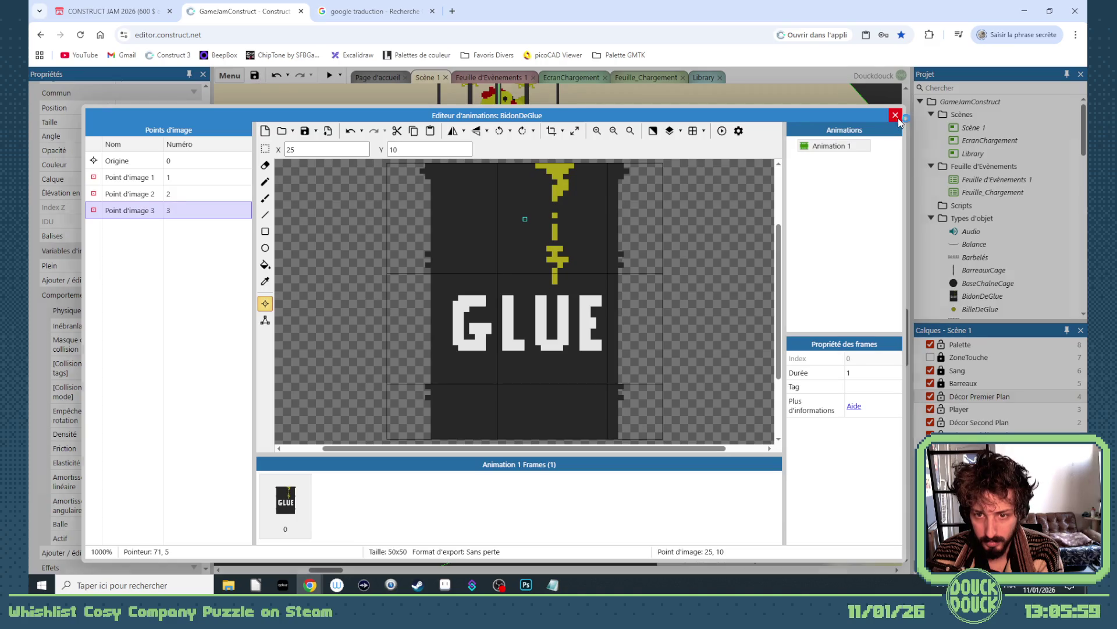
pyautogui.click(896, 115)
pyautogui.click(504, 317)
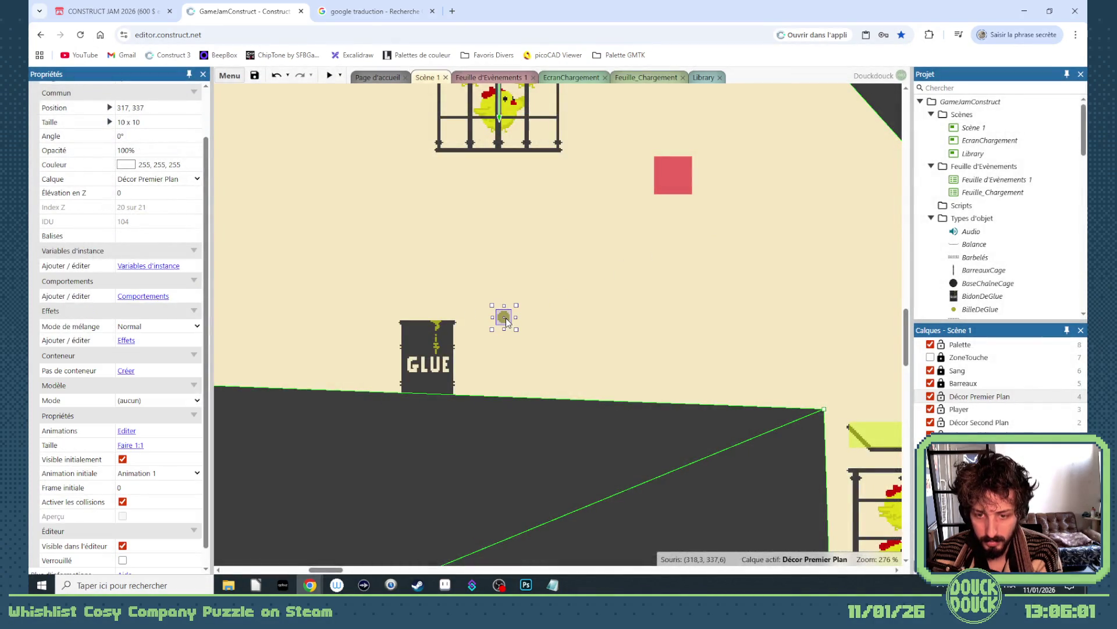
# Step: Delete the glue ball from Scène 1 and select BilleDeGlue in the Library layout
pyautogui.press('Delete')
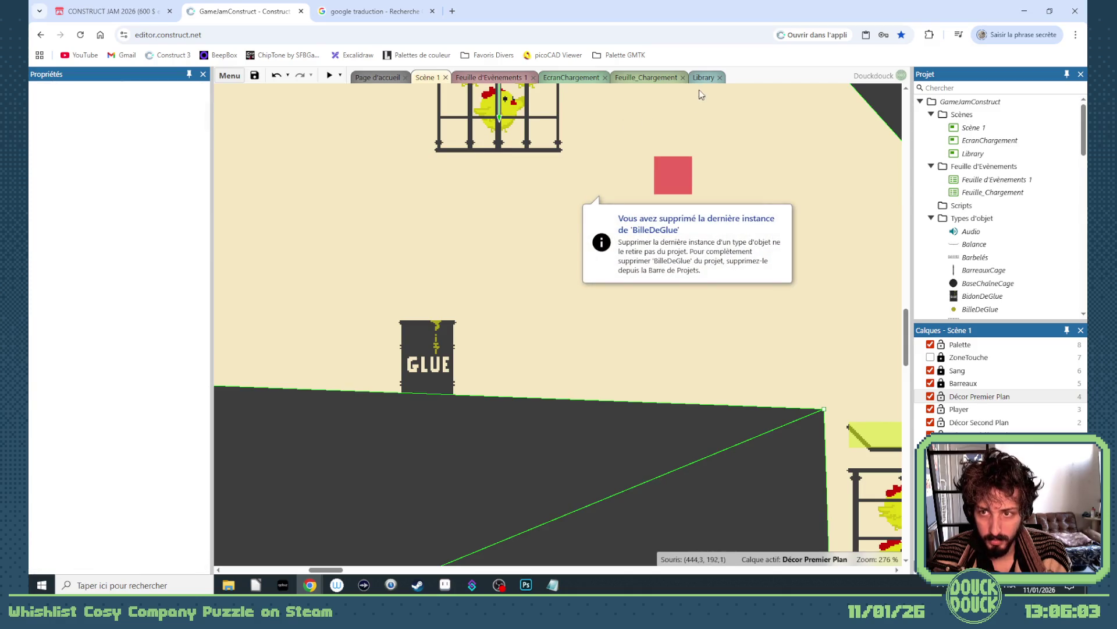
pyautogui.click(703, 78)
pyautogui.click(556, 294)
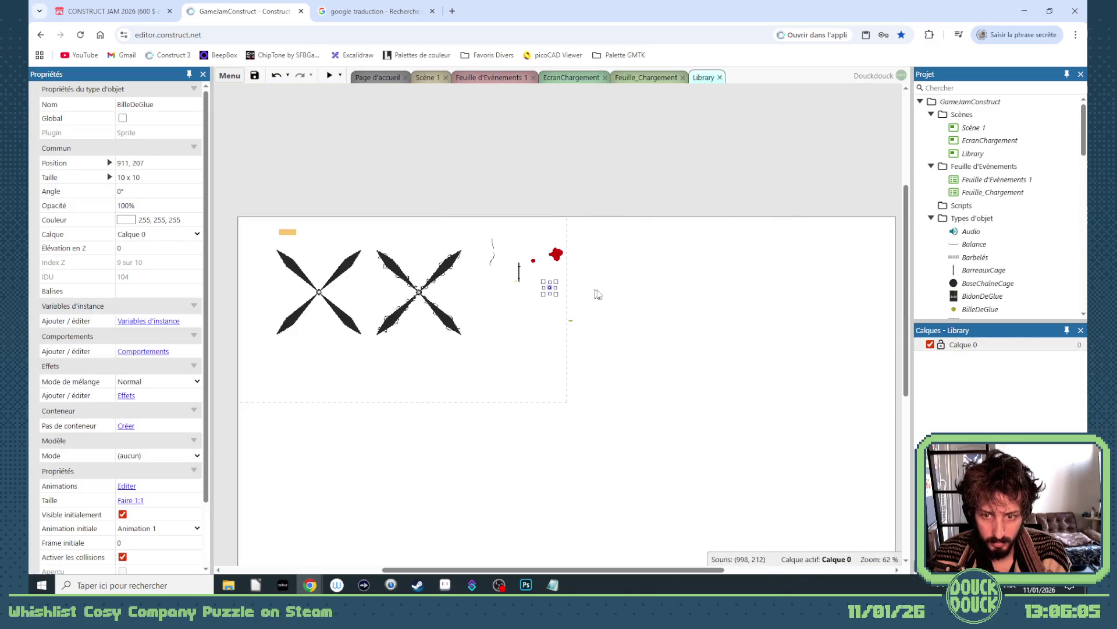
pyautogui.scroll(5, 579, 297)
# Step: Give BilleDeGlue a Physique behaviour with a Cercle collision mask
pyautogui.click(146, 352)
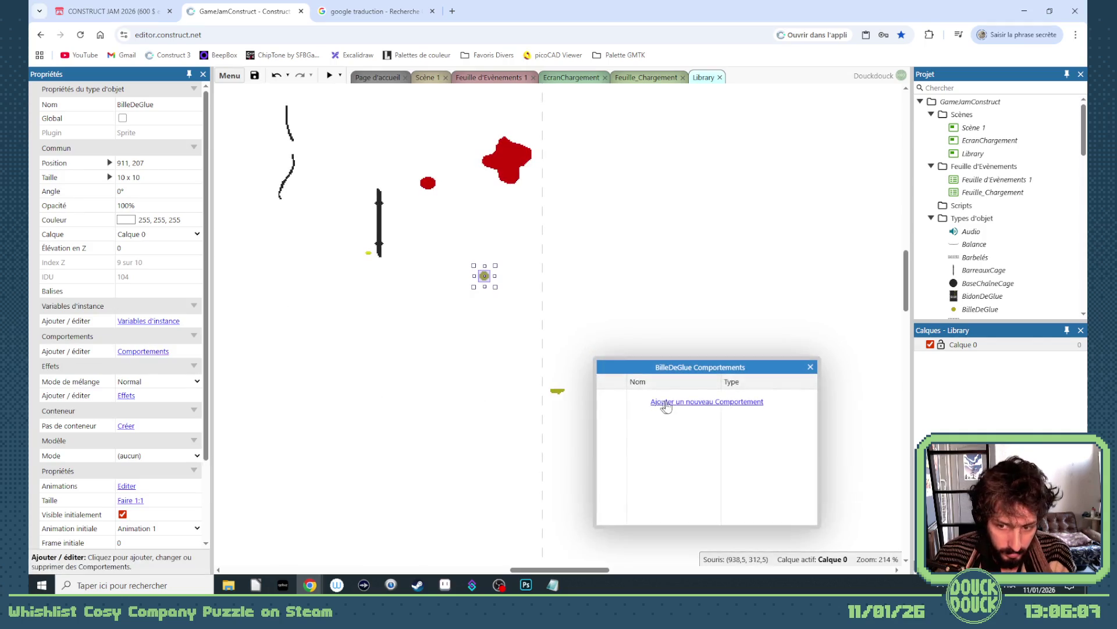
pyautogui.click(666, 401)
pyautogui.scroll(-3, 512, 361)
pyautogui.scroll(-2, 536, 359)
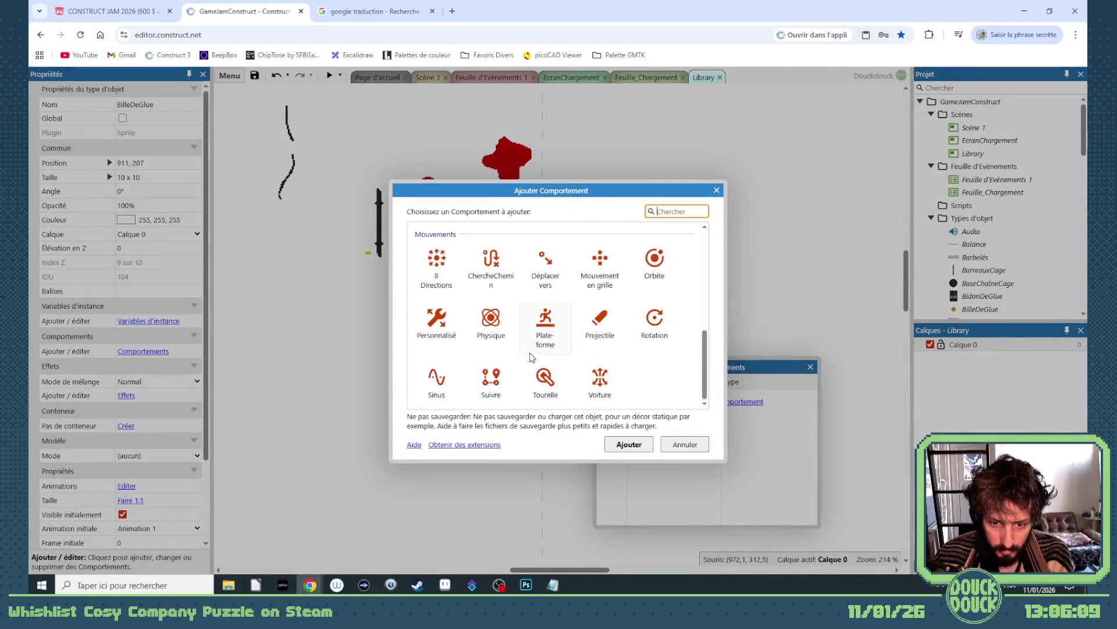
pyautogui.doubleClick(491, 326)
pyautogui.scroll(-3, 164, 402)
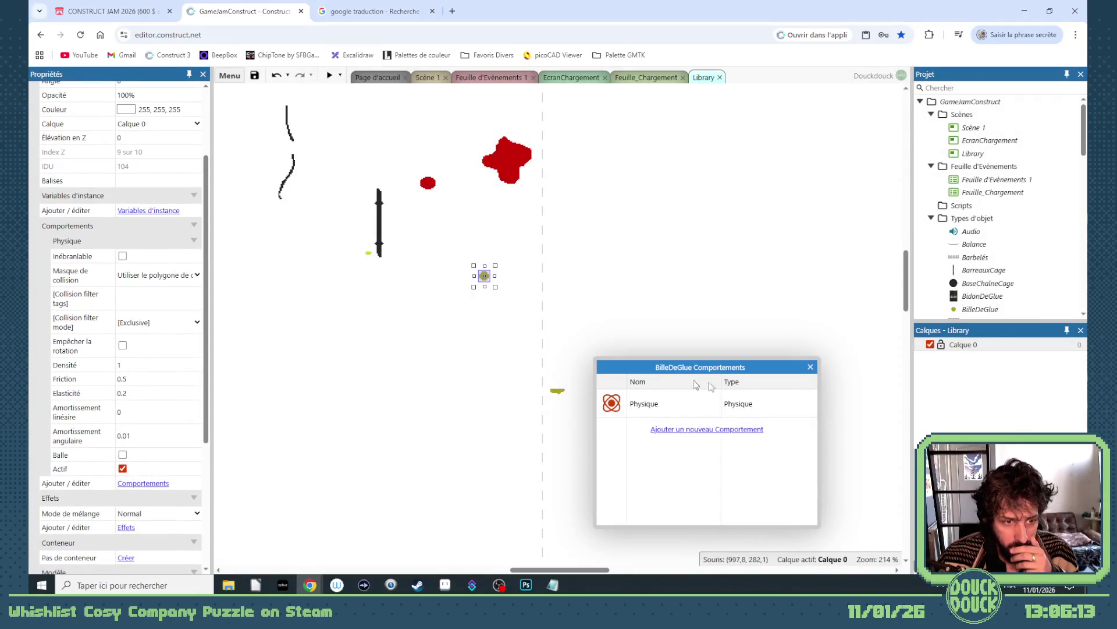
pyautogui.click(148, 320)
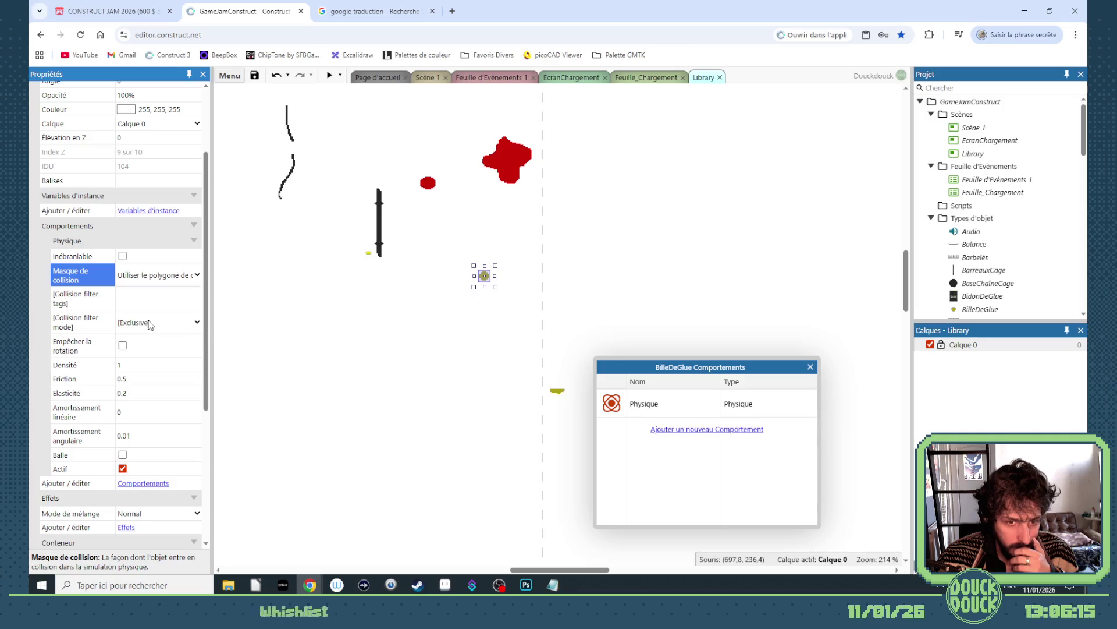
pyautogui.click(811, 367)
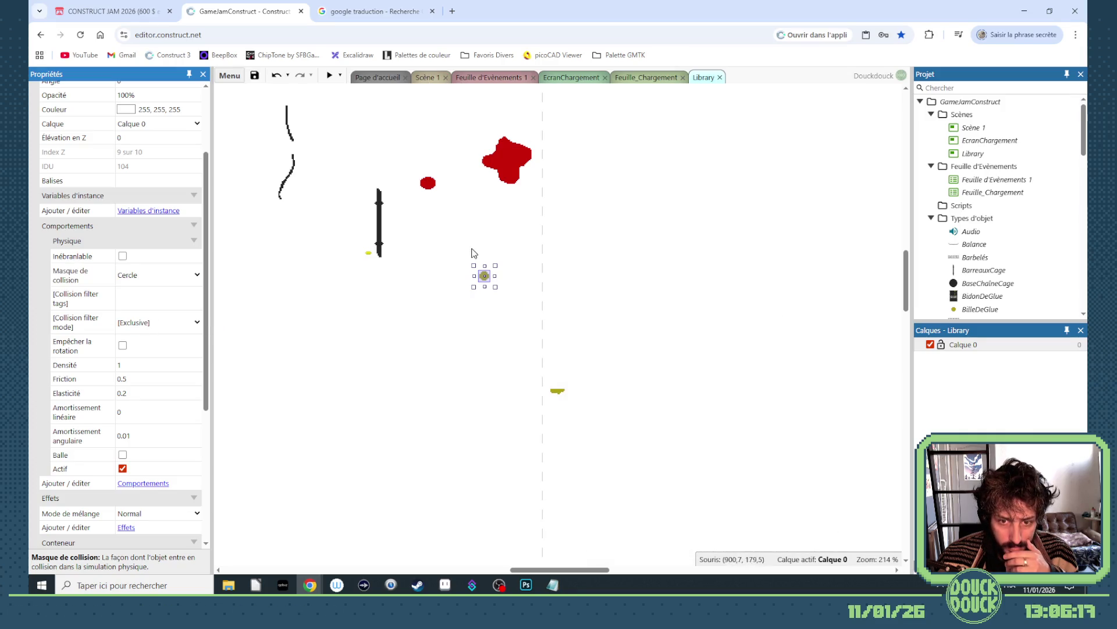
# Step: Disable the two old barrel angle events (69 and 71) on Feuille d'Evènements 1
pyautogui.click(429, 78)
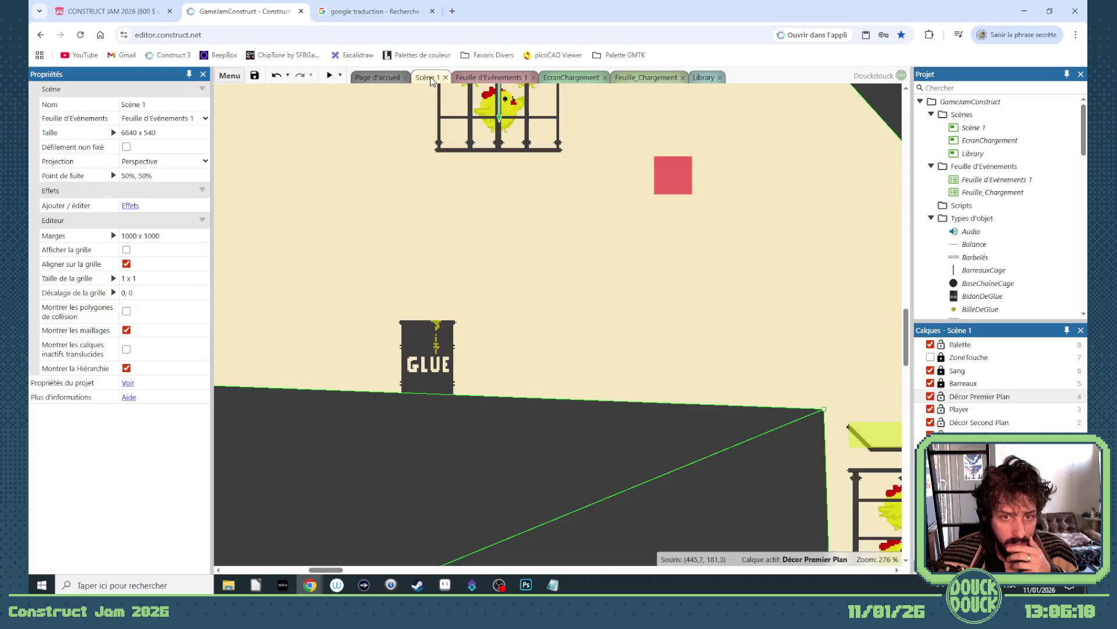
pyautogui.click(494, 78)
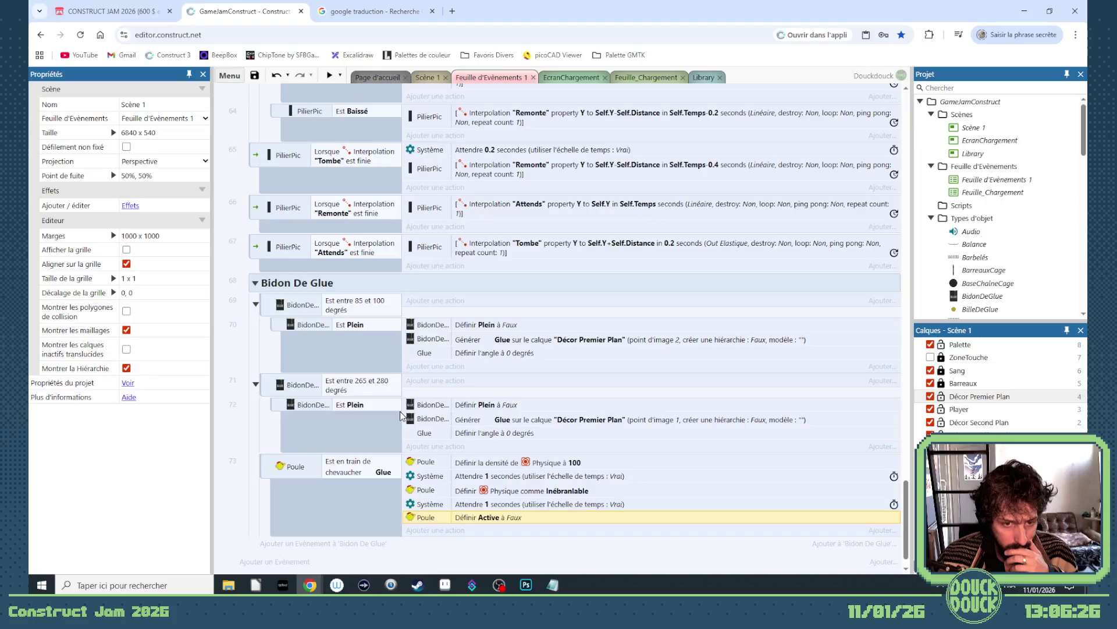
pyautogui.click(270, 308)
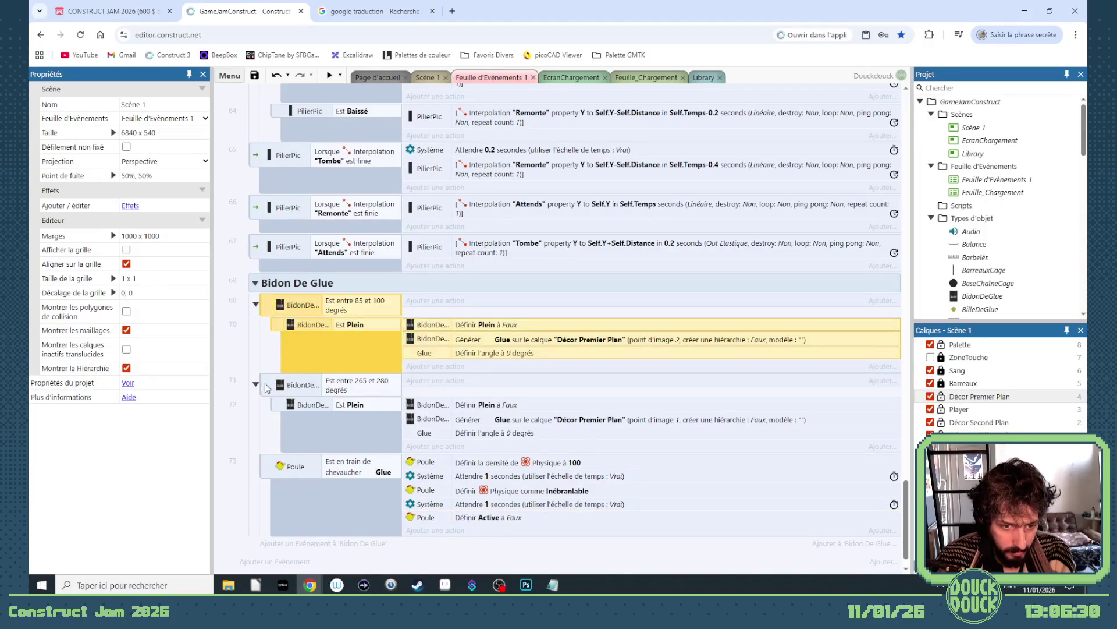
pyautogui.keyDown('ctrl'); pyautogui.click(268, 384); pyautogui.keyUp('ctrl')
pyautogui.rightClick(270, 305)
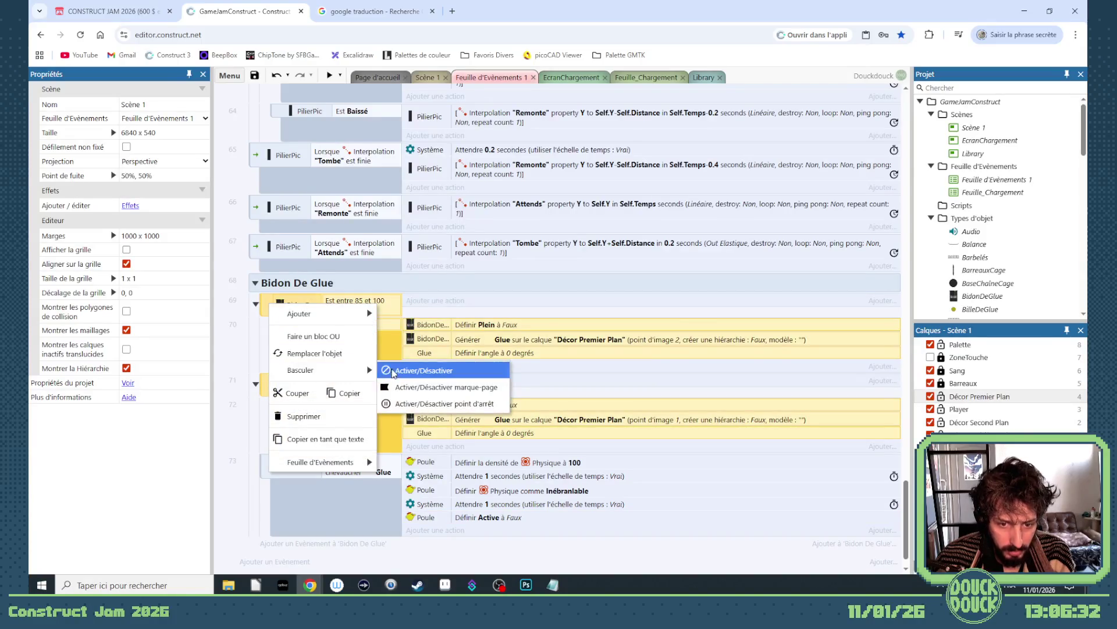
pyautogui.click(398, 374)
# Step: Add a BidonDeGlue 'À la création' event and move it to the top of the Bidon De Glue group
pyautogui.click(323, 543)
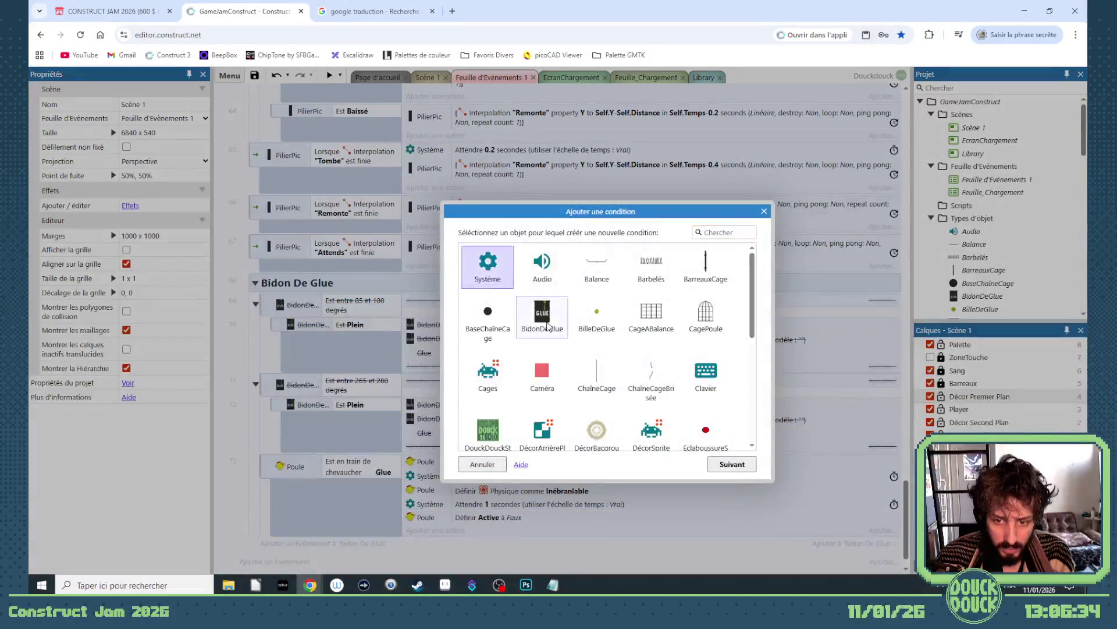
pyautogui.doubleClick(543, 315)
pyautogui.scroll(-3, 617, 407)
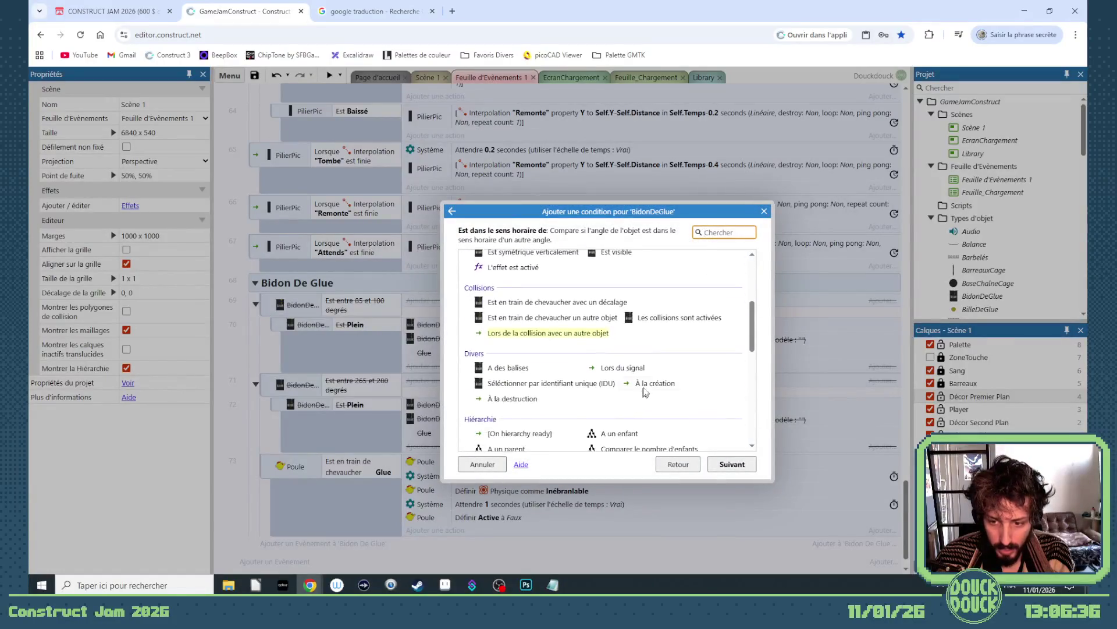
pyautogui.doubleClick(651, 387)
pyautogui.moveTo(251, 328); pyautogui.dragTo(260, 300)
pyautogui.click(435, 300)
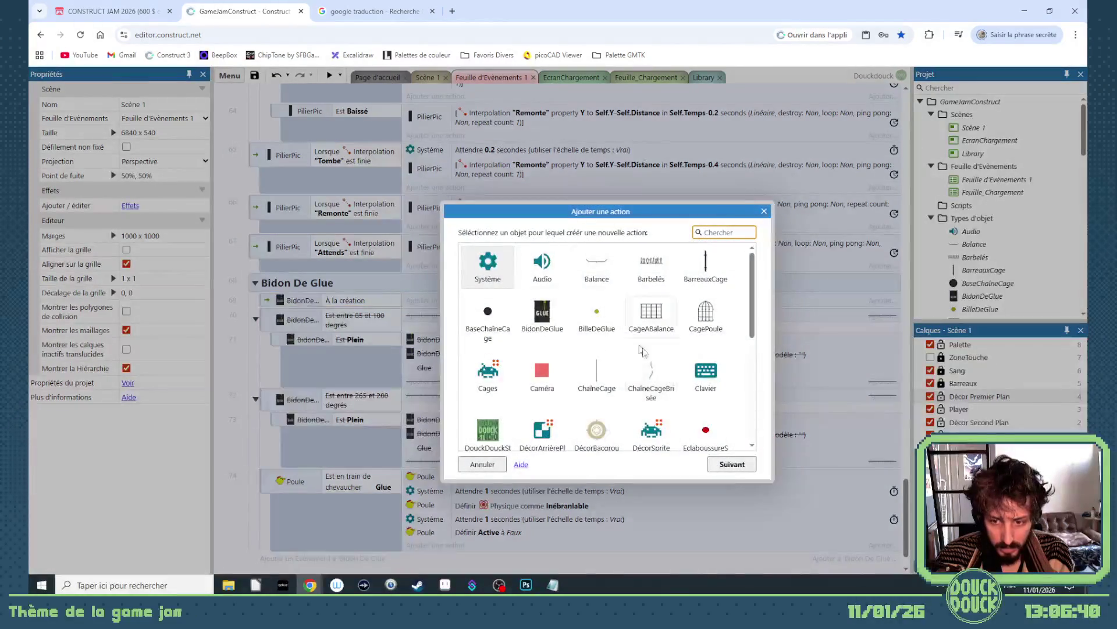
# Step: Add a sub-event under À la création that repeats aléatoire(3,5) times
pyautogui.click(764, 211)
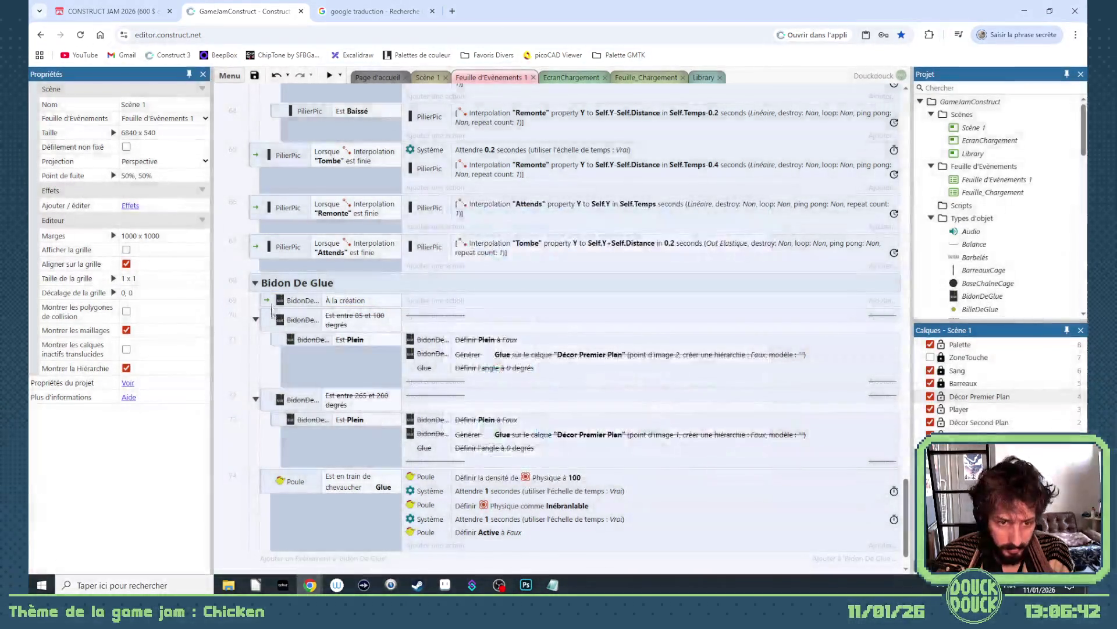
pyautogui.click(284, 307)
pyautogui.rightClick(284, 307)
pyautogui.moveTo(285, 309)
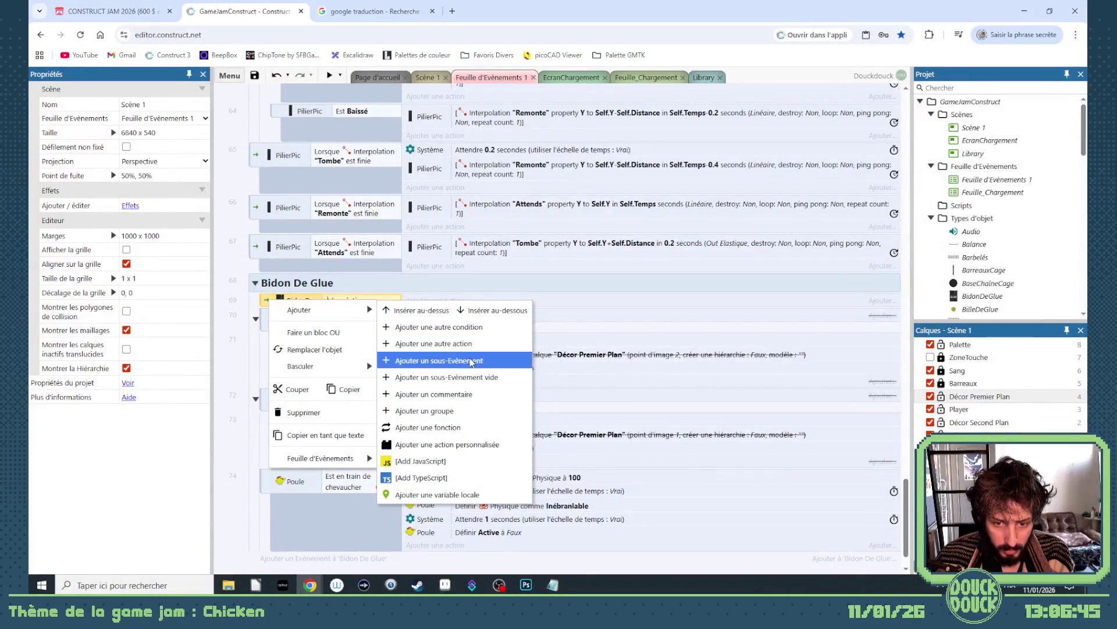
pyautogui.click(479, 362)
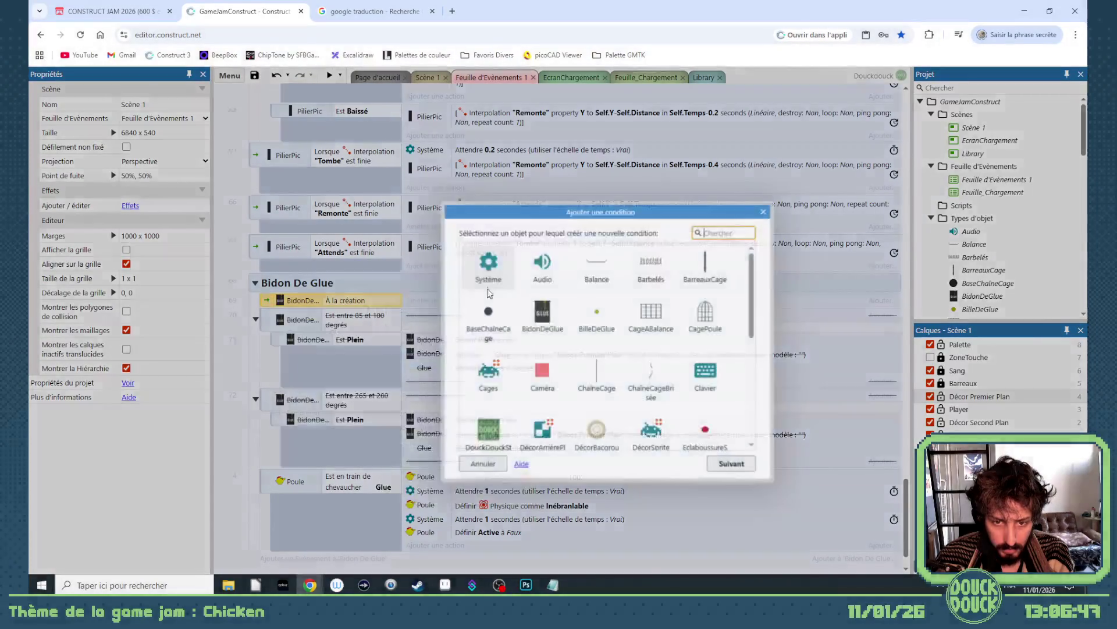
pyautogui.doubleClick(489, 271)
pyautogui.doubleClick(598, 338)
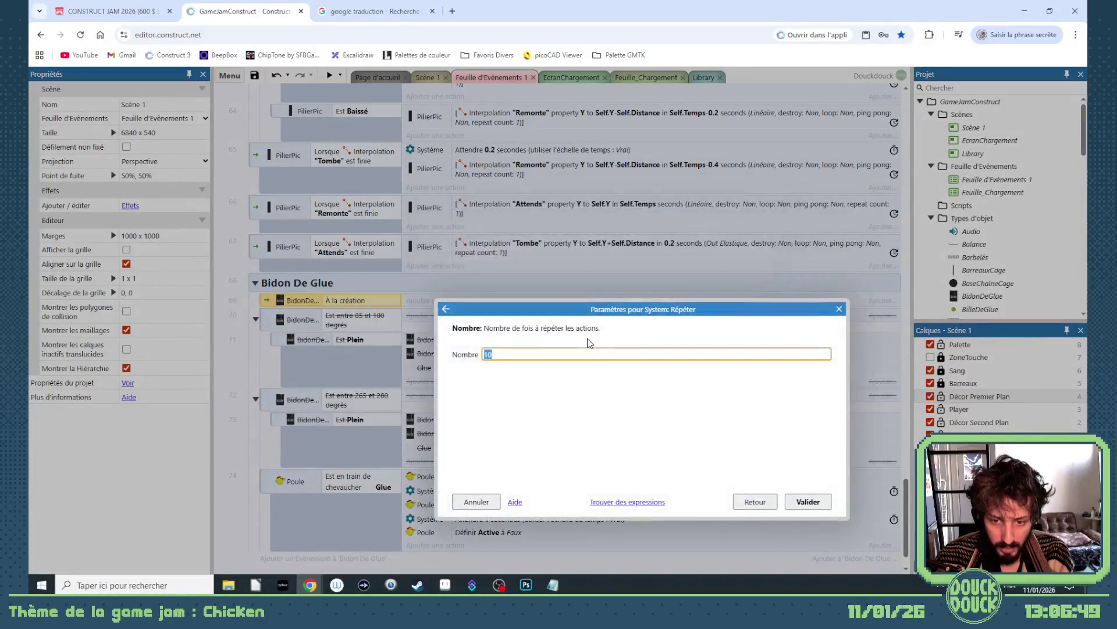
pyautogui.press('Return')
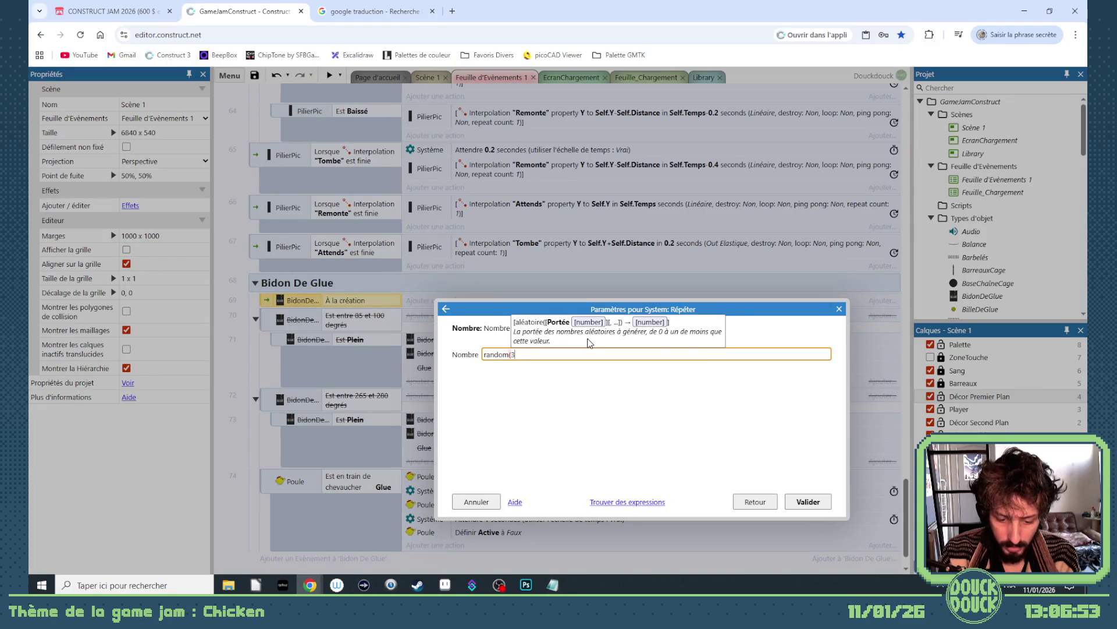
pyautogui.write(',5')
pyautogui.press('Return')
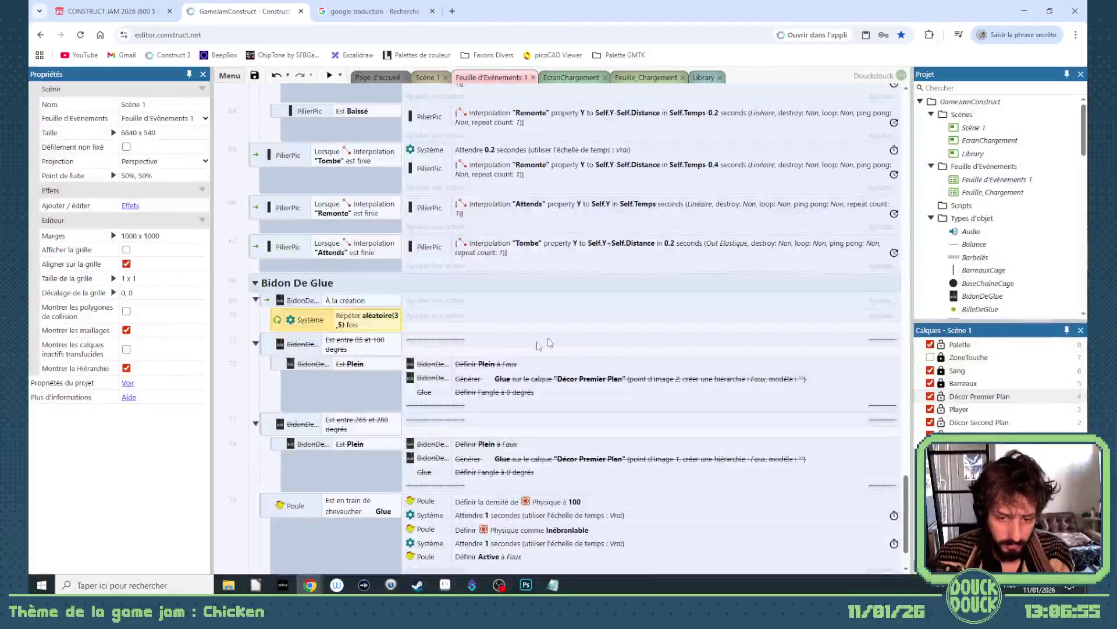
# Step: Add a BidonDeGlue 'Faire apparaître un autre objet' action inside the repeat loop
pyautogui.click(420, 324)
pyautogui.doubleClick(542, 317)
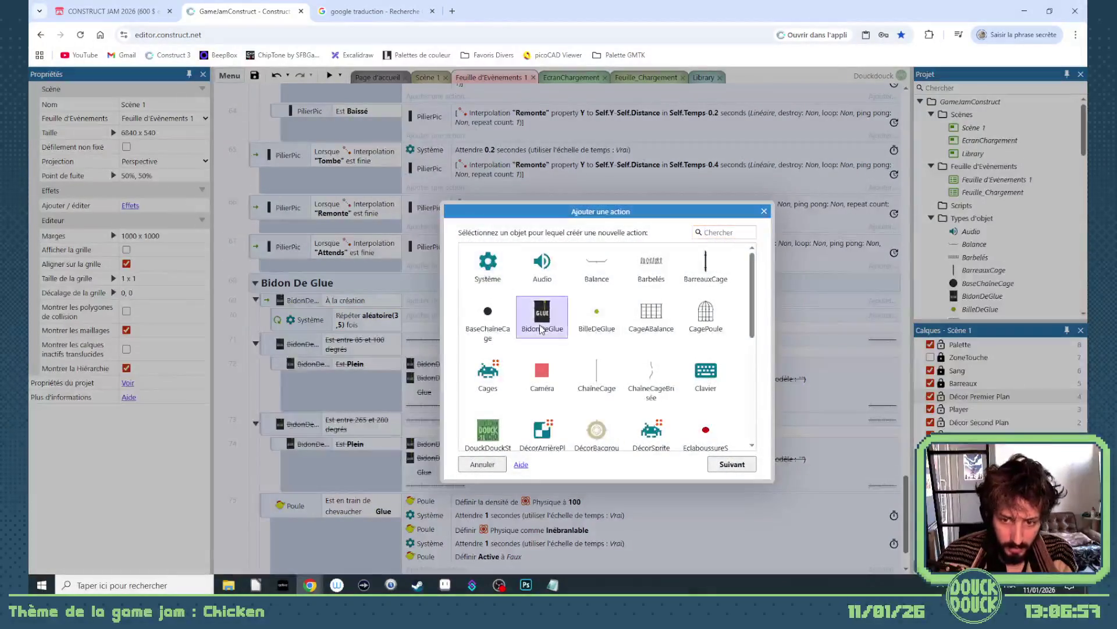
pyautogui.scroll(-5, 577, 384)
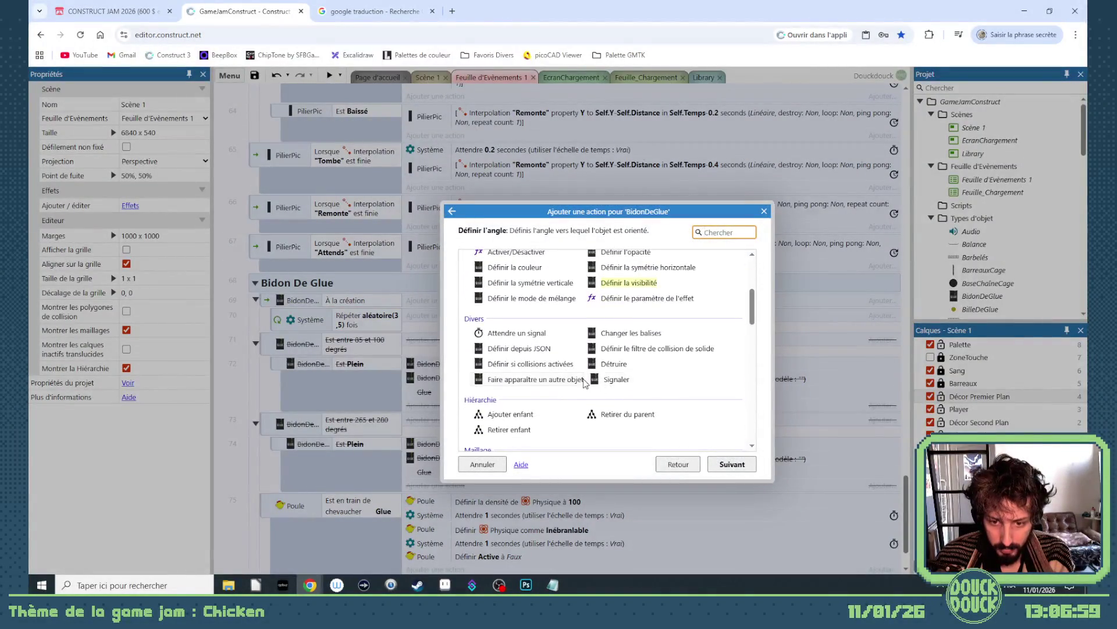
pyautogui.scroll(-1, 602, 386)
pyautogui.scroll(-2, 570, 348)
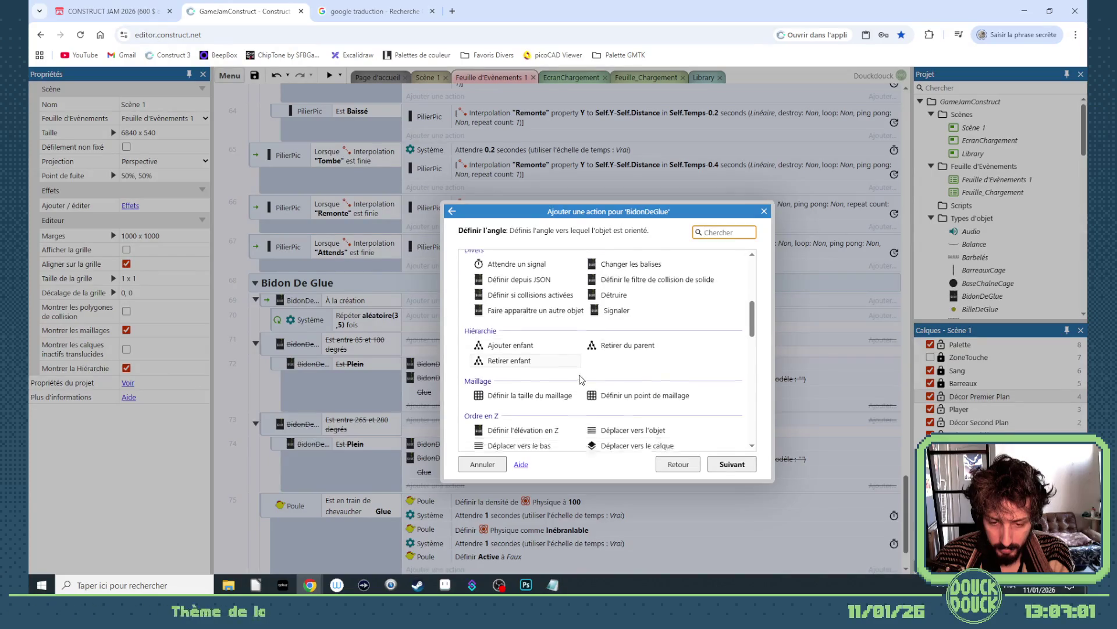
pyautogui.scroll(5, 576, 373)
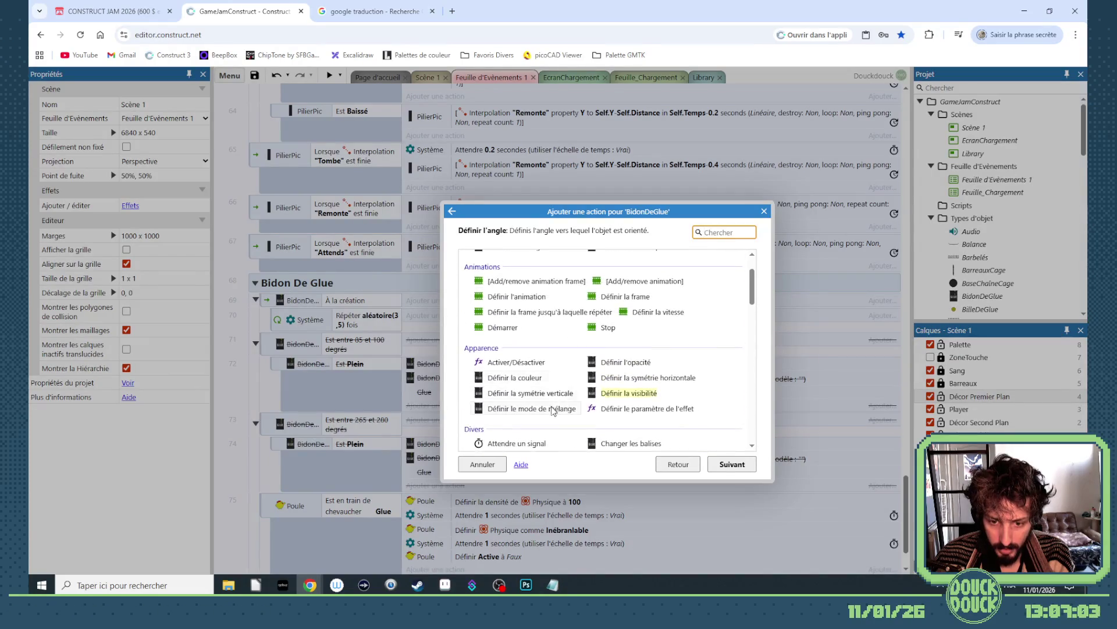
pyautogui.scroll(-2, 576, 408)
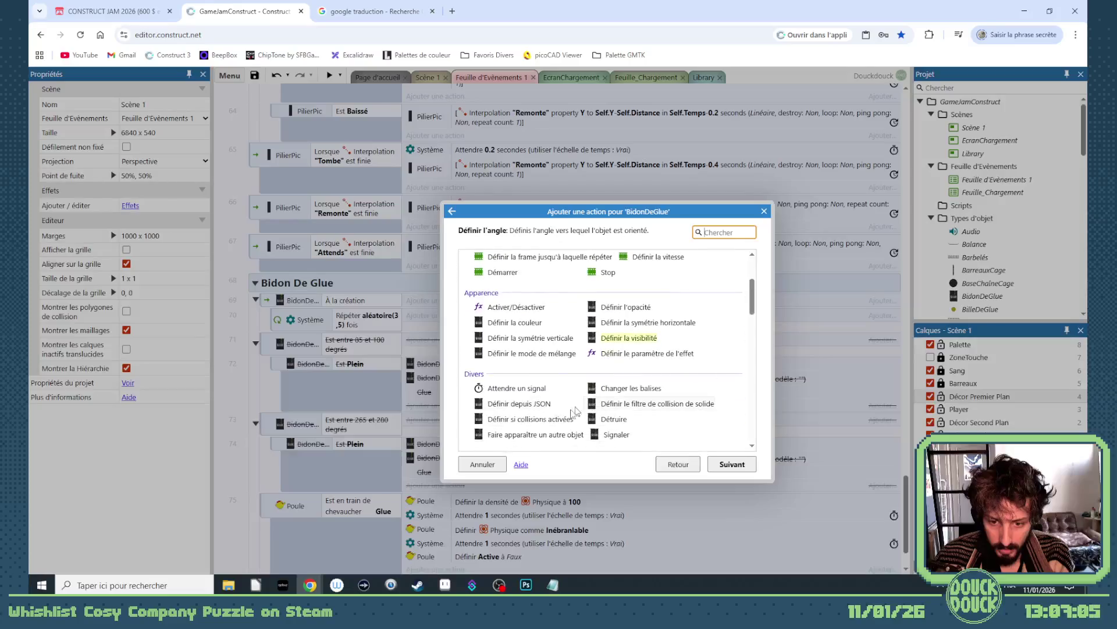
pyautogui.click(543, 435)
pyautogui.doubleClick(542, 435)
# Step: Spawn BilleDeGlue on layer Self.LayerName from image point 3
pyautogui.click(581, 364)
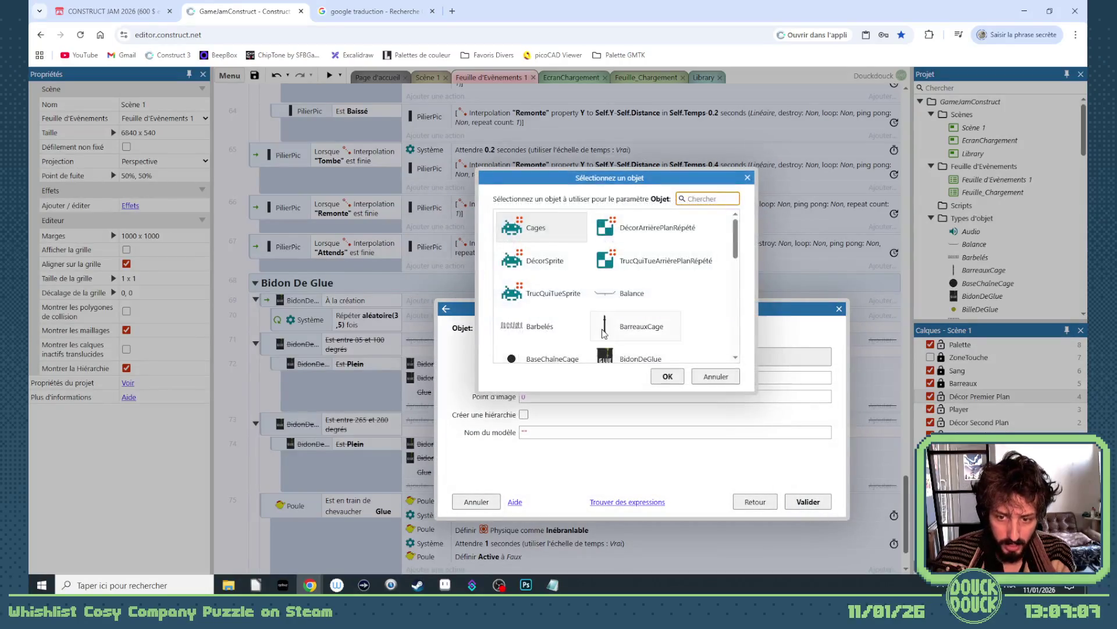
pyautogui.write('bil')
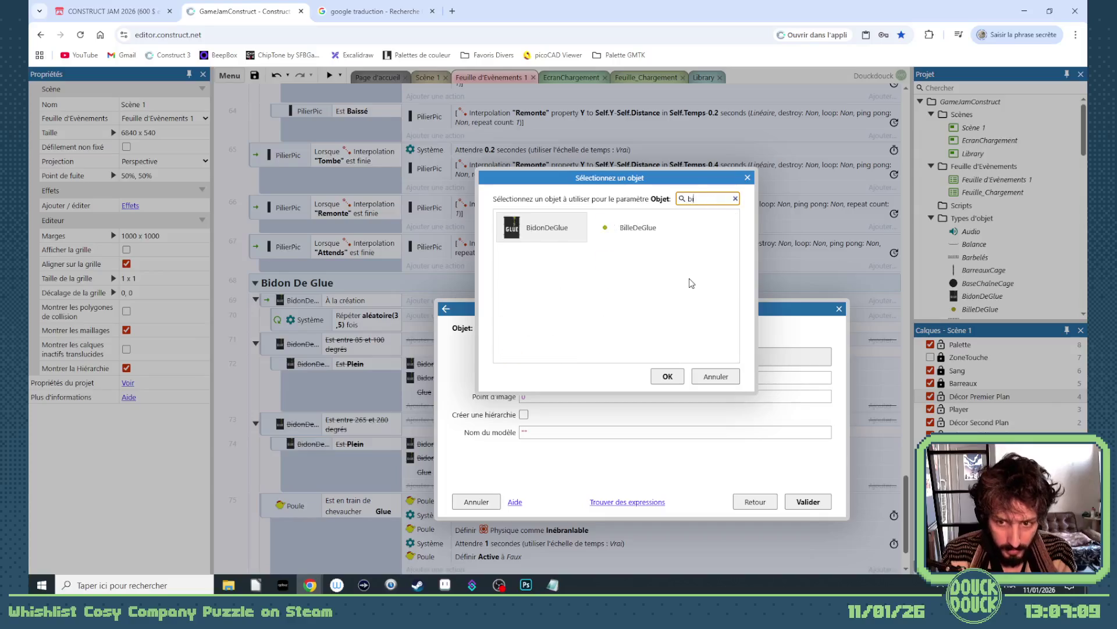
pyautogui.doubleClick(530, 224)
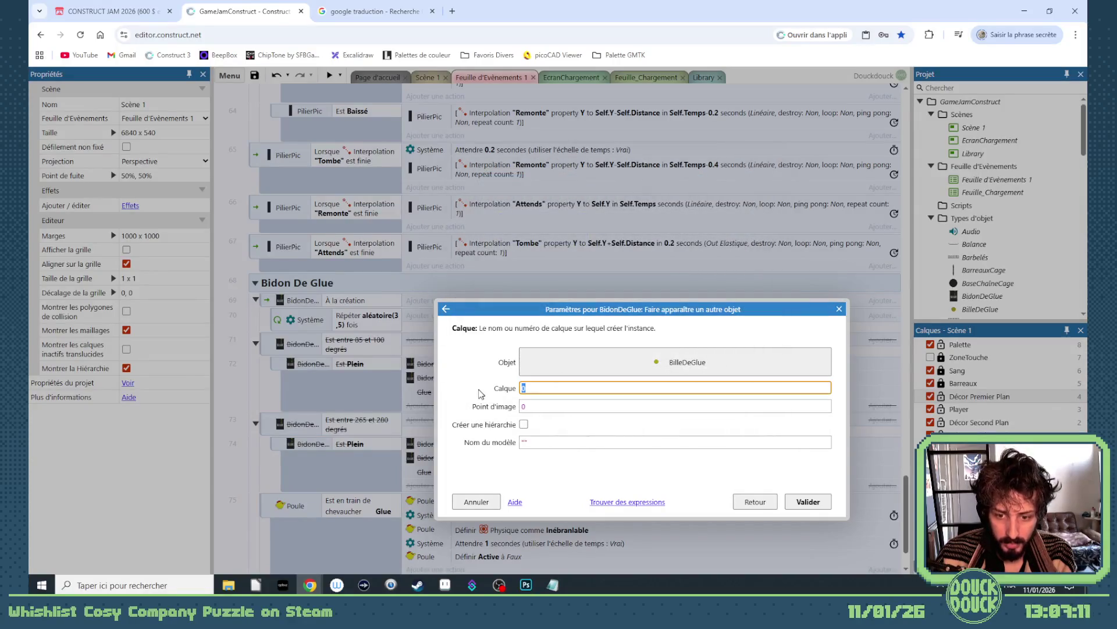
pyautogui.write('sel')
pyautogui.press('Tab')
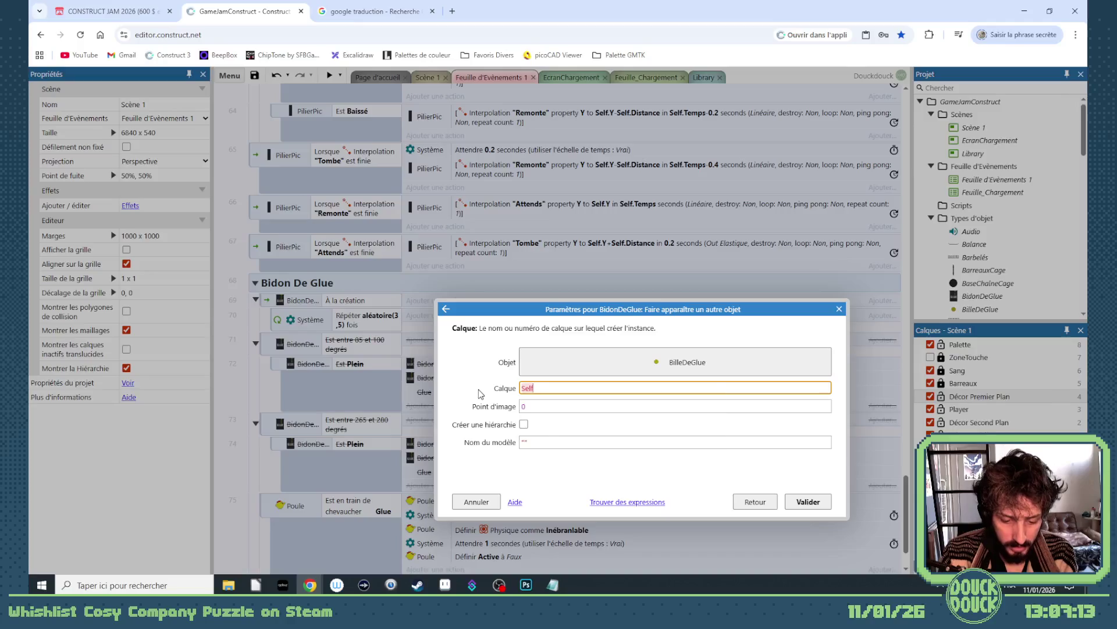
pyautogui.write('.nom')
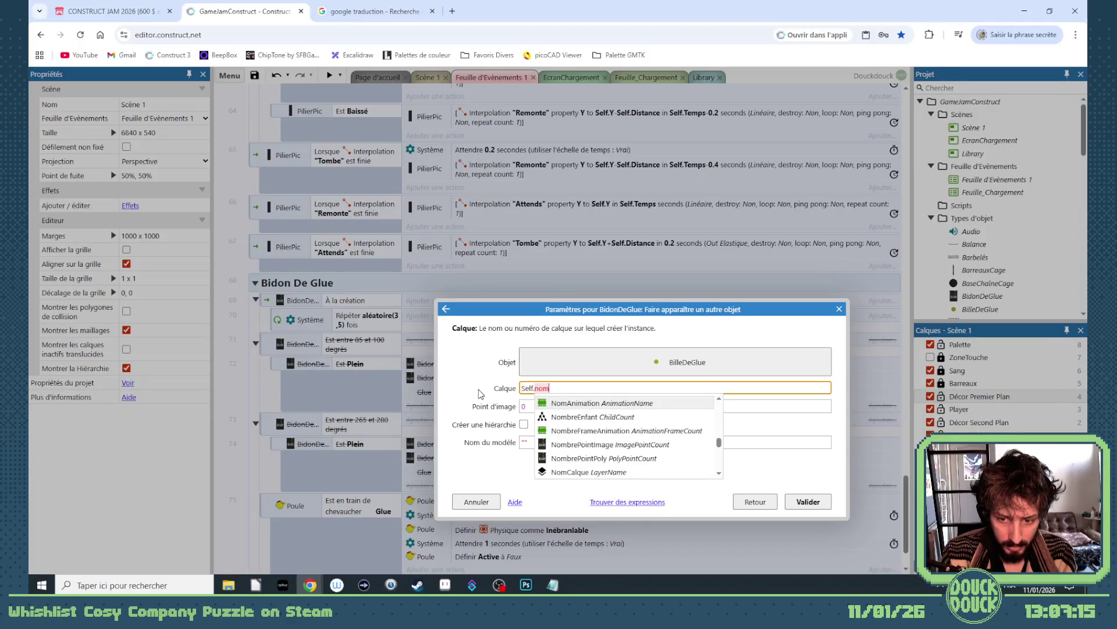
pyautogui.press('Down')
pyautogui.press('Down')
pyautogui.press('Down')
pyautogui.press('Tab')
pyautogui.press('Tab')
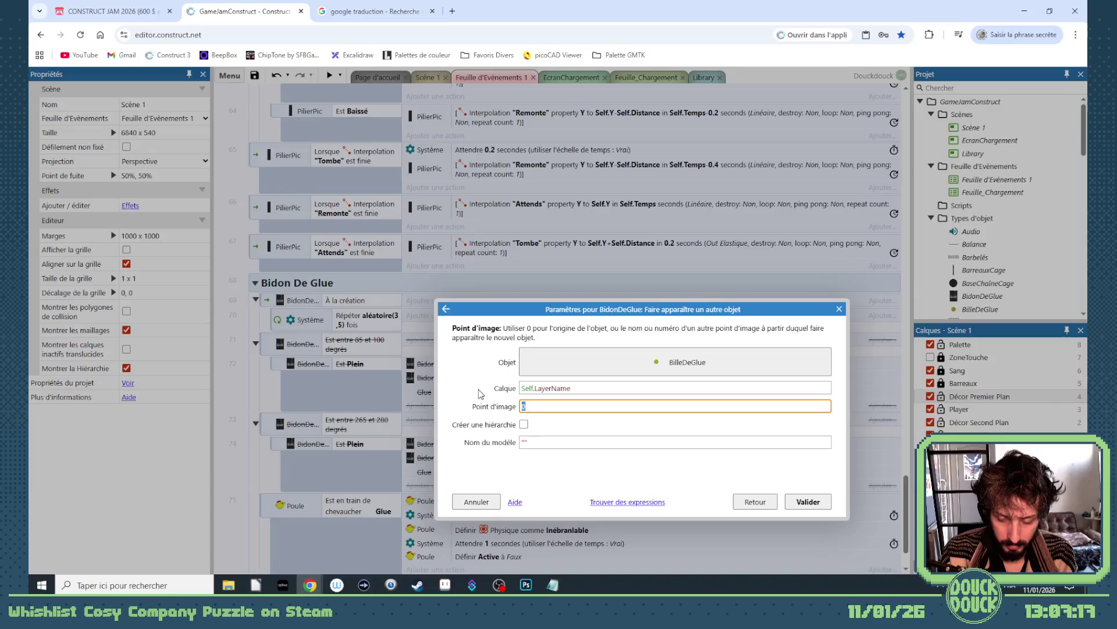
pyautogui.press('Return')
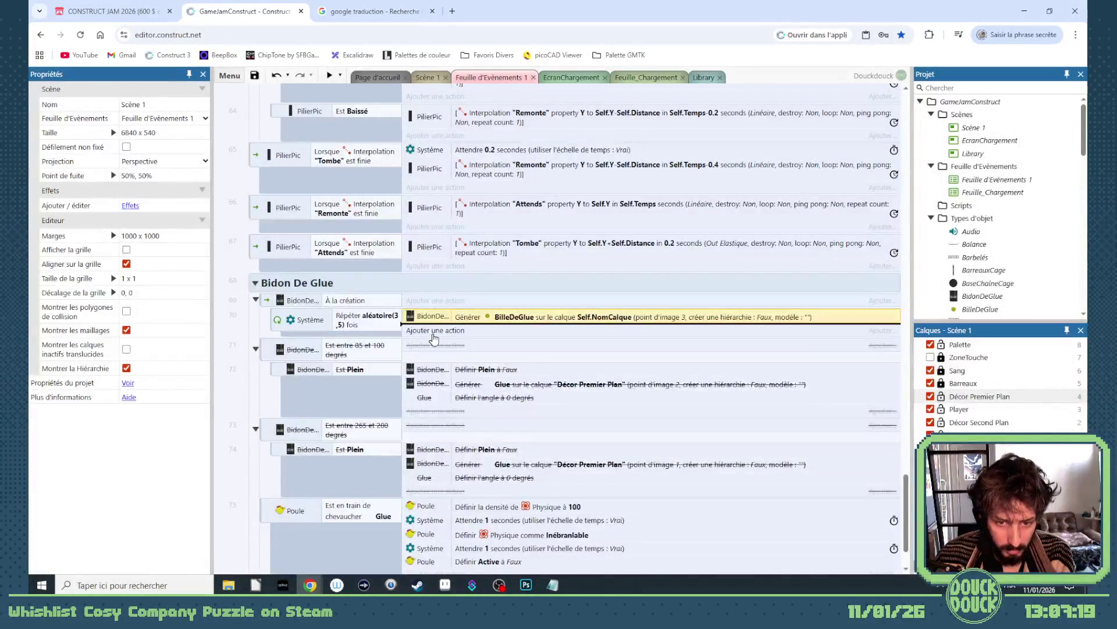
# Step: Try a BidonDeGlue set-position action, then cancel it
pyautogui.doubleClick(438, 329)
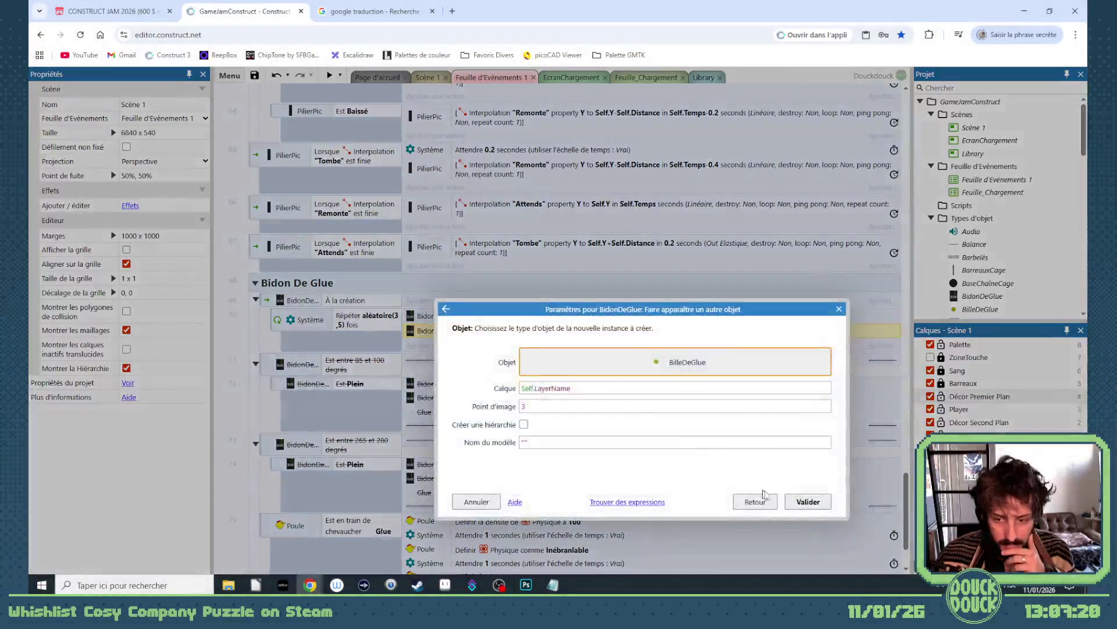
pyautogui.click(749, 499)
pyautogui.scroll(-10, 637, 407)
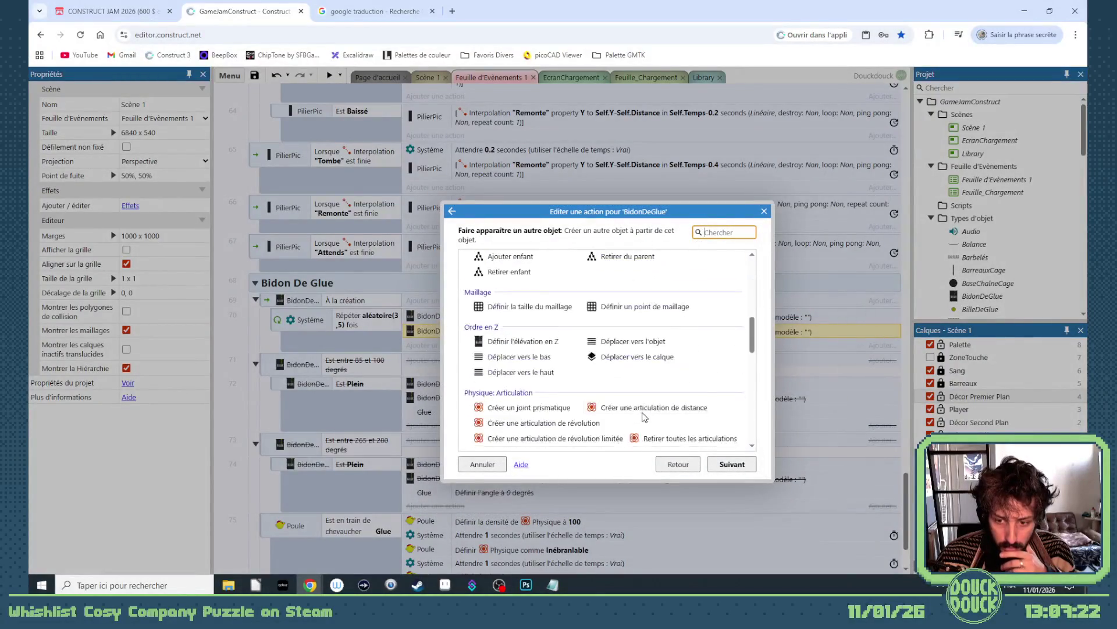
pyautogui.scroll(-3, 638, 407)
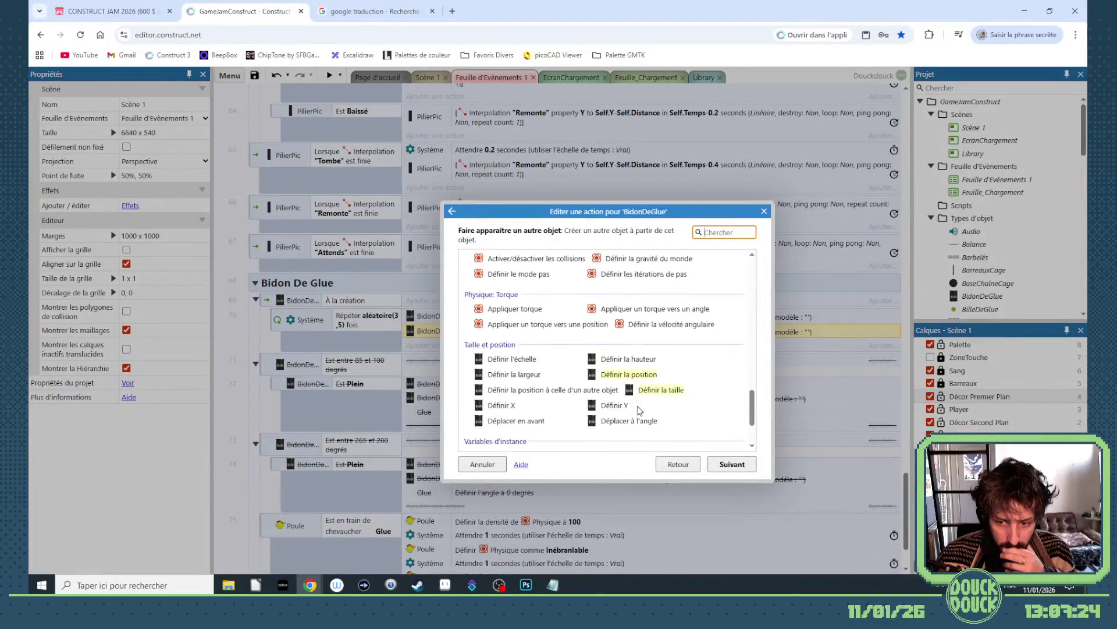
pyautogui.doubleClick(636, 342)
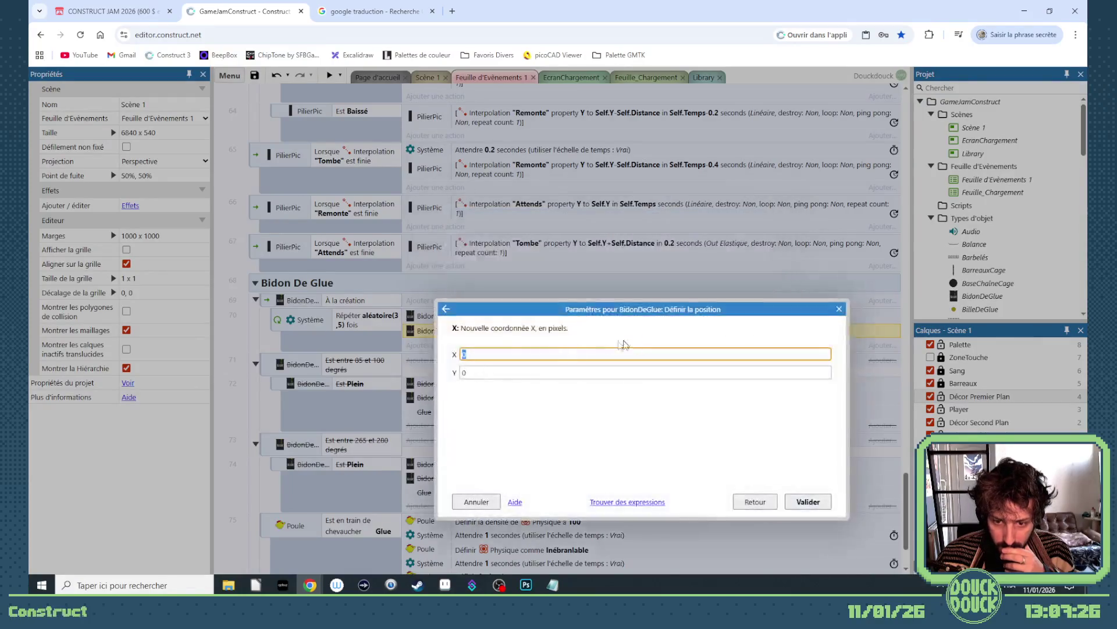
pyautogui.click(839, 310)
# Step: Add a 'Déplacer vers l'objet' action placing the object behind BidonDeGlue
pyautogui.doubleClick(494, 332)
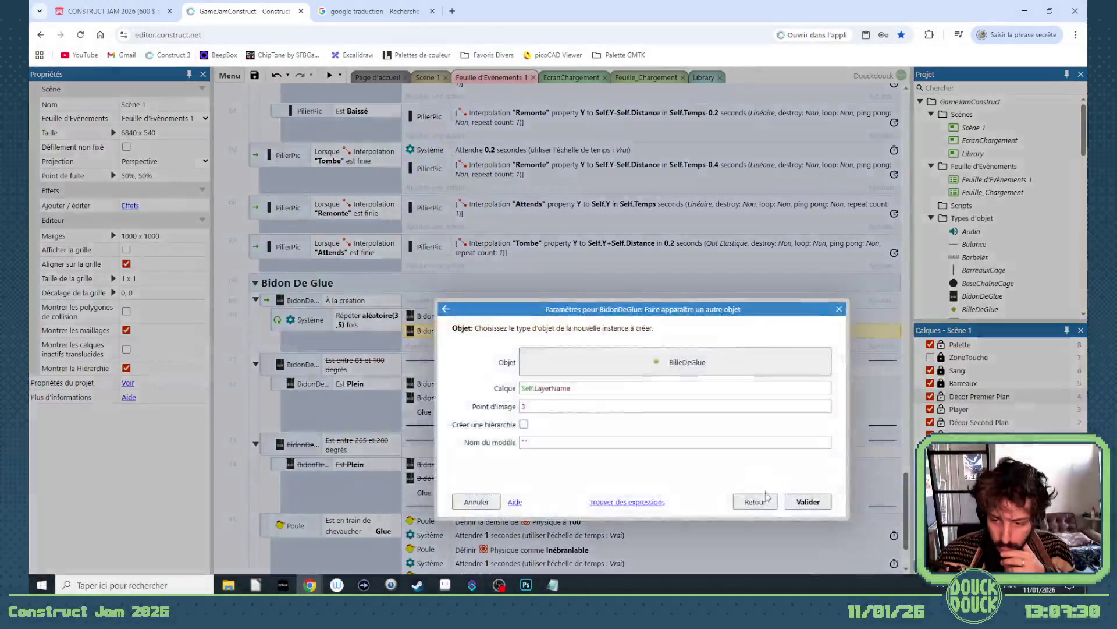
pyautogui.click(756, 499)
pyautogui.scroll(-2, 576, 410)
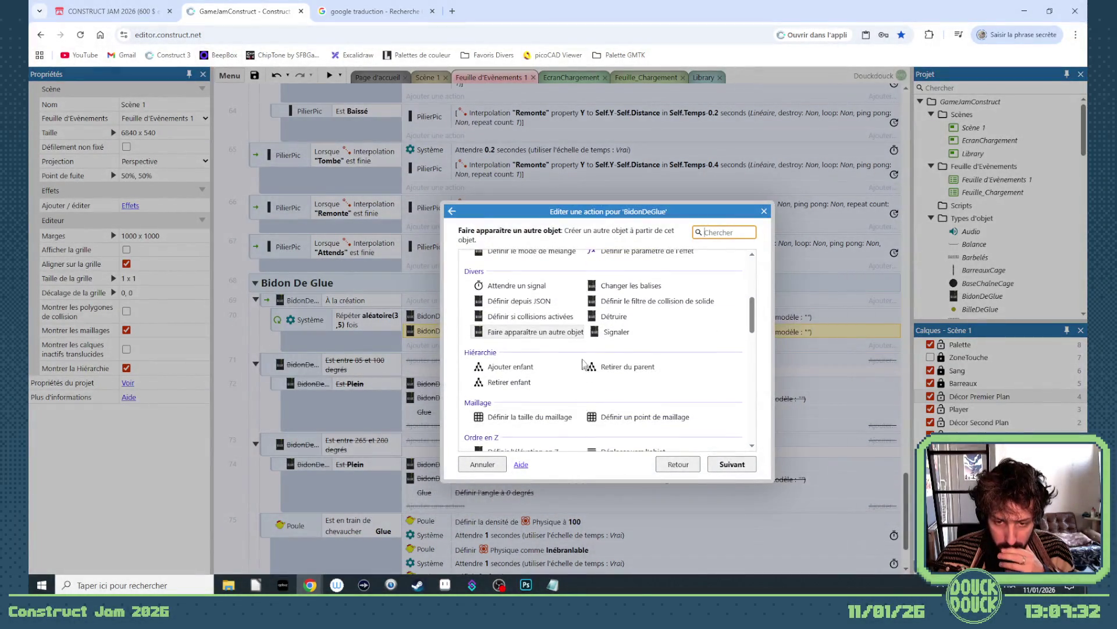
pyautogui.scroll(-2, 617, 384)
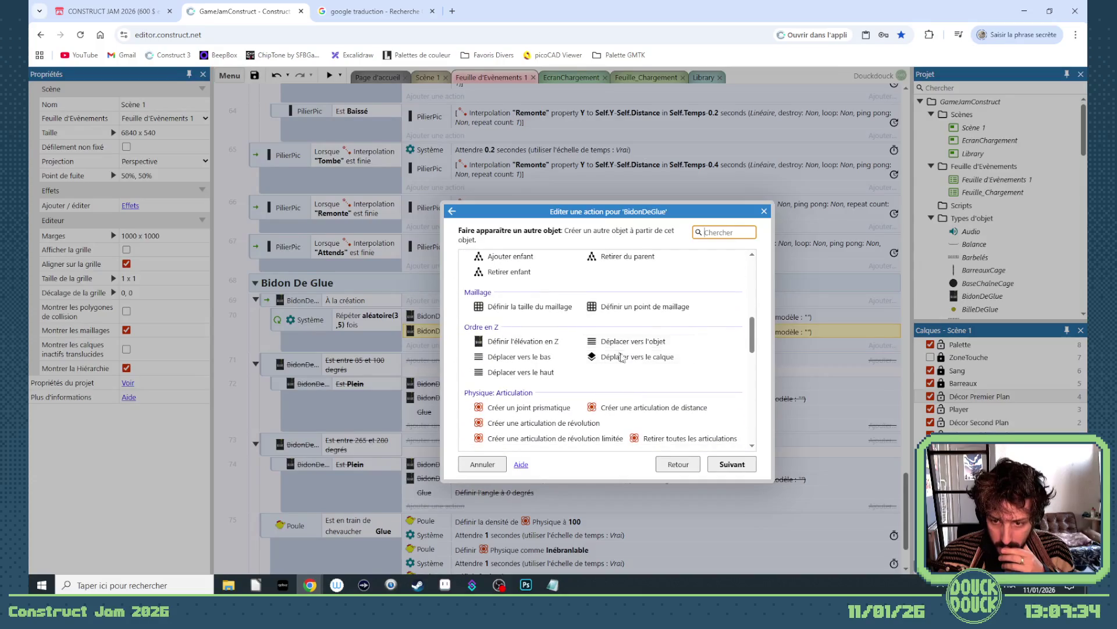
pyautogui.doubleClick(633, 341)
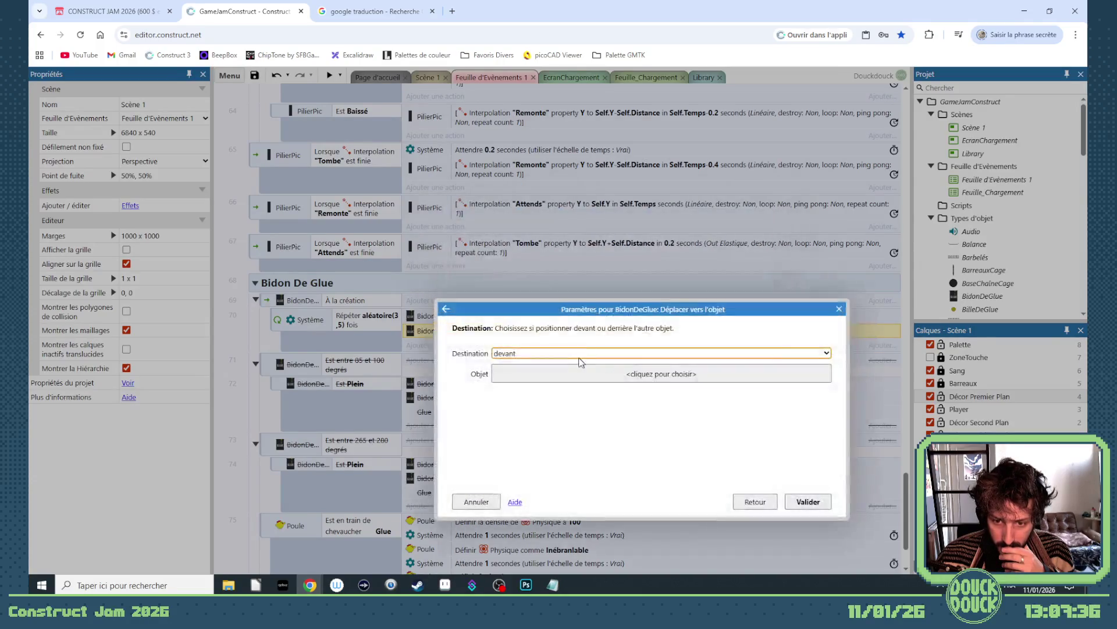
pyautogui.click(561, 353)
pyautogui.click(560, 375)
pyautogui.click(560, 373)
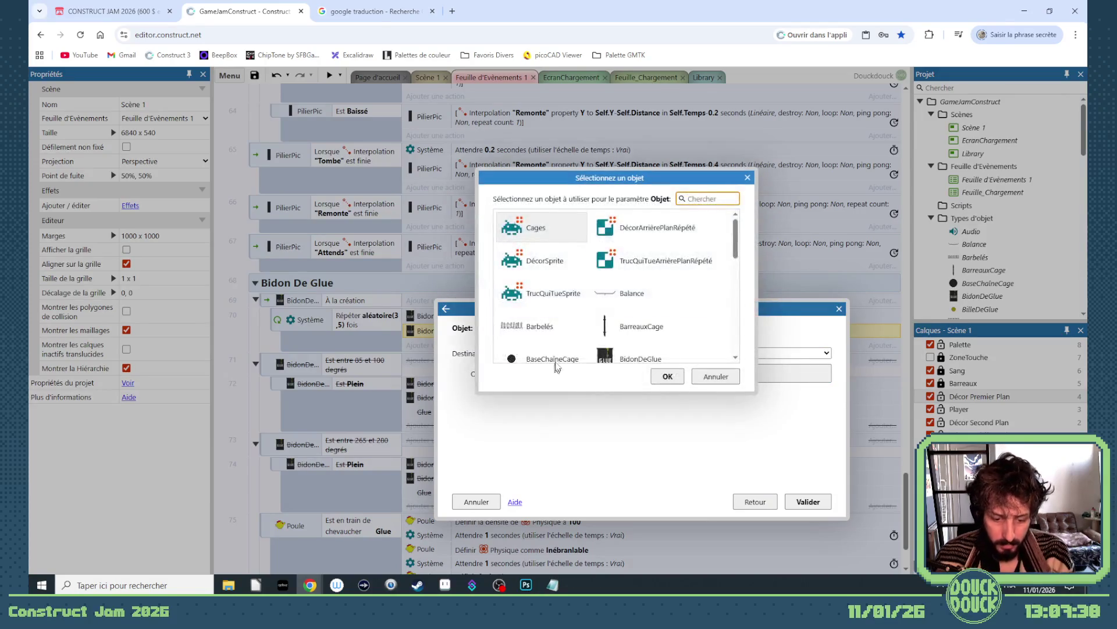
pyautogui.write('bi')
pyautogui.doubleClick(544, 227)
pyautogui.click(808, 502)
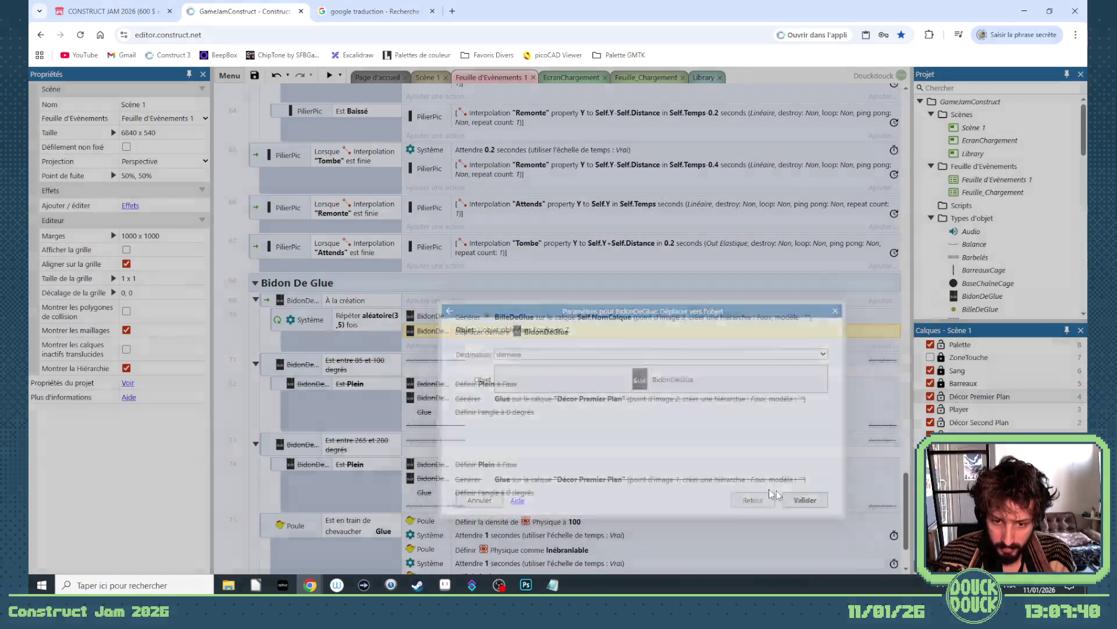
pyautogui.scroll(-3, 519, 344)
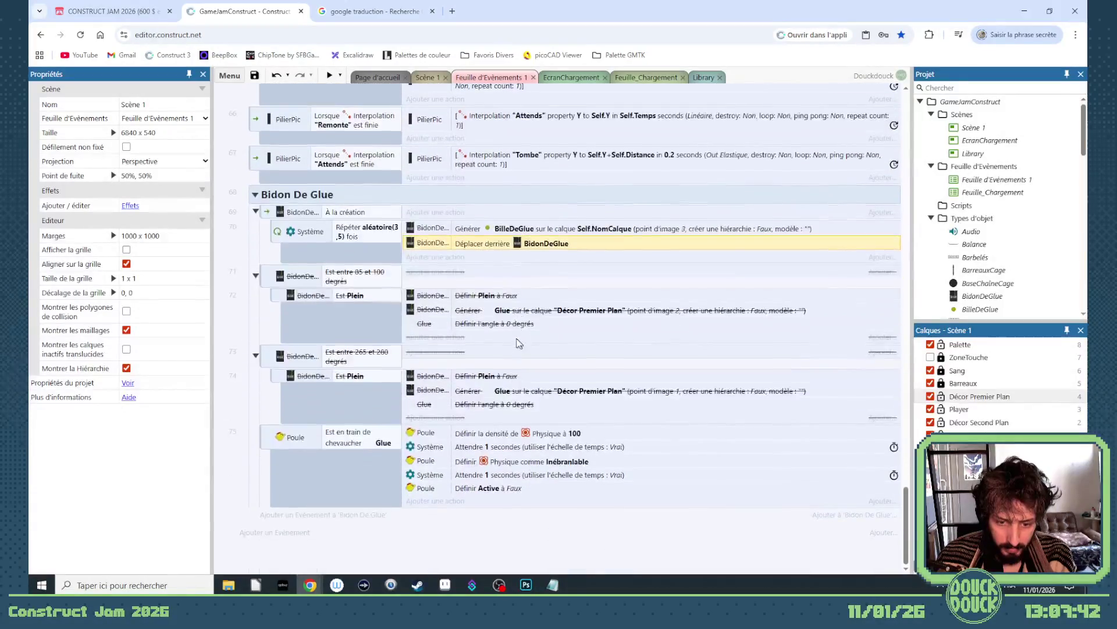
# Step: Create a BilleDeGlue on-collision-with-Sol event and move it above the Poule event
pyautogui.click(317, 515)
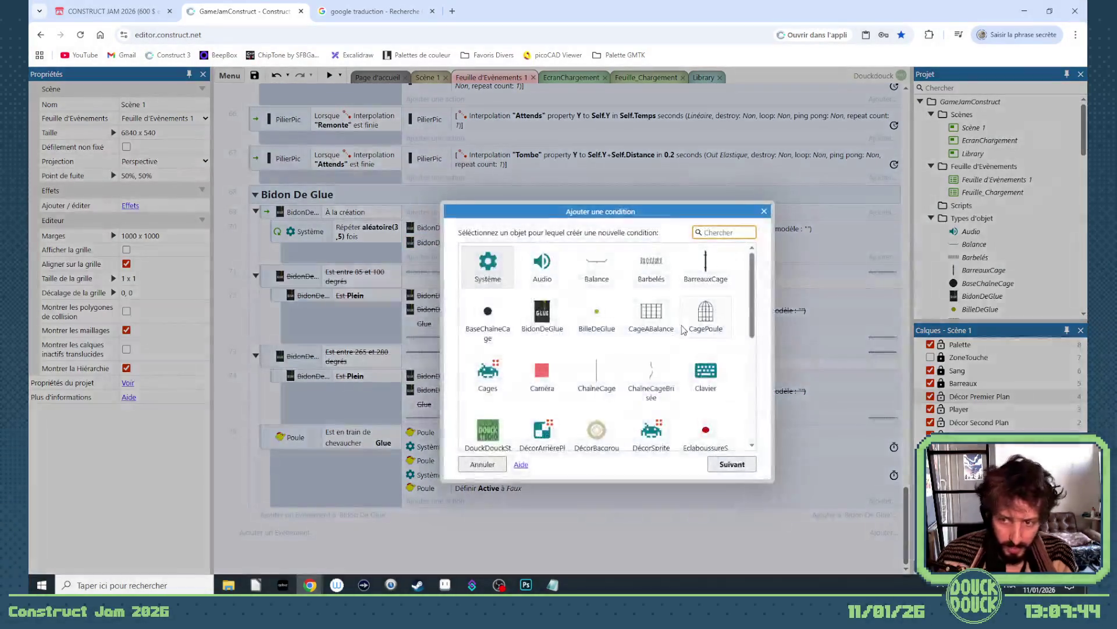
pyautogui.doubleClick(597, 317)
pyautogui.scroll(-5, 638, 396)
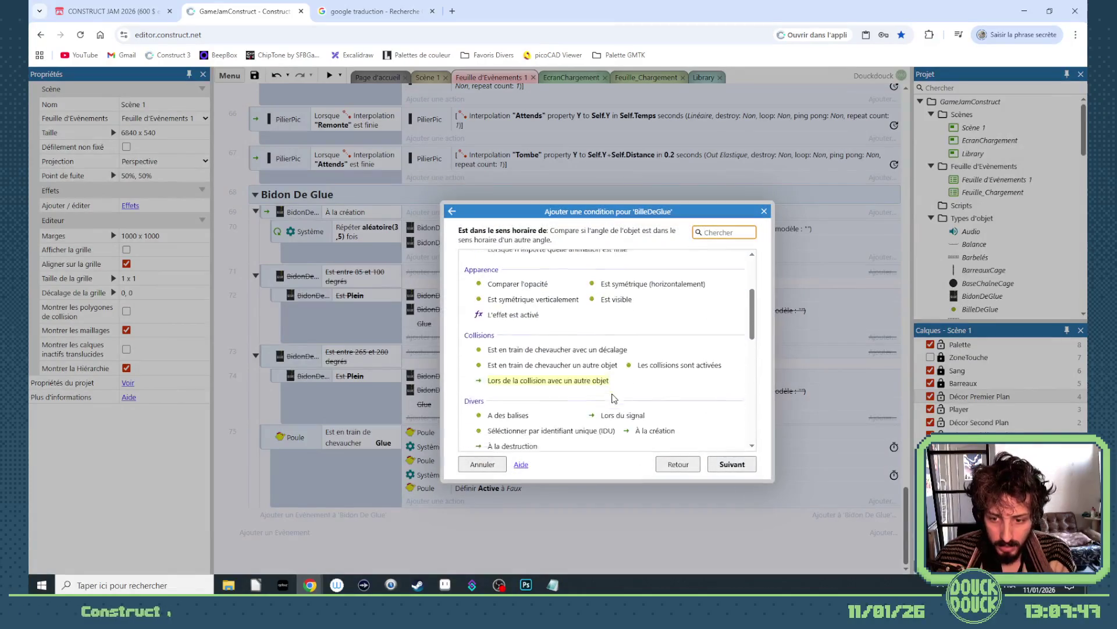
pyautogui.scroll(-2, 638, 396)
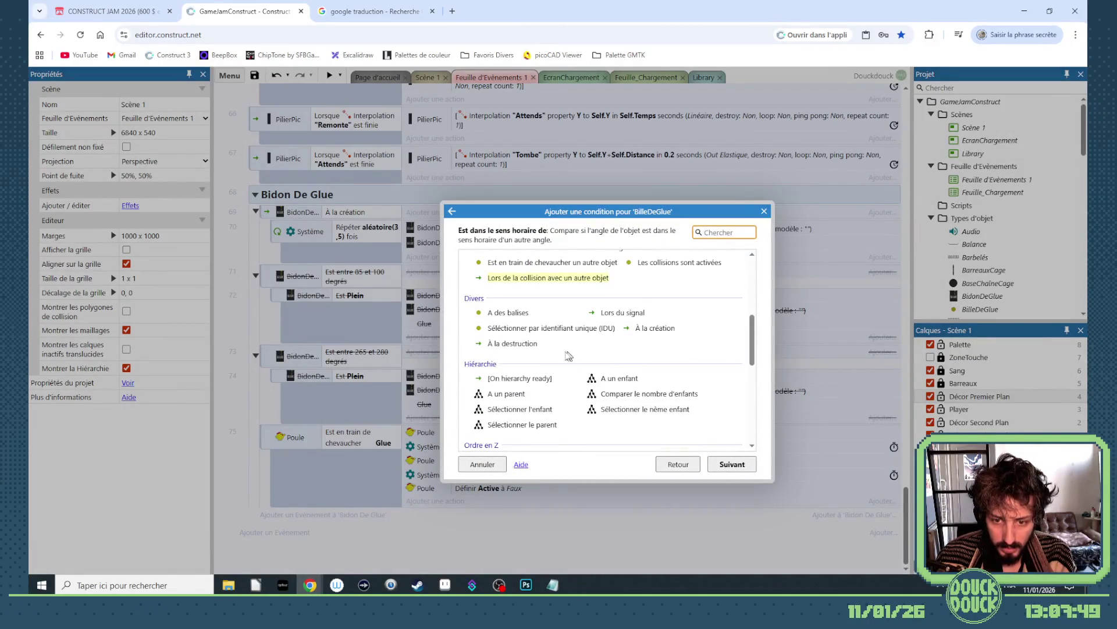
pyautogui.scroll(4, 593, 352)
pyautogui.doubleClick(559, 387)
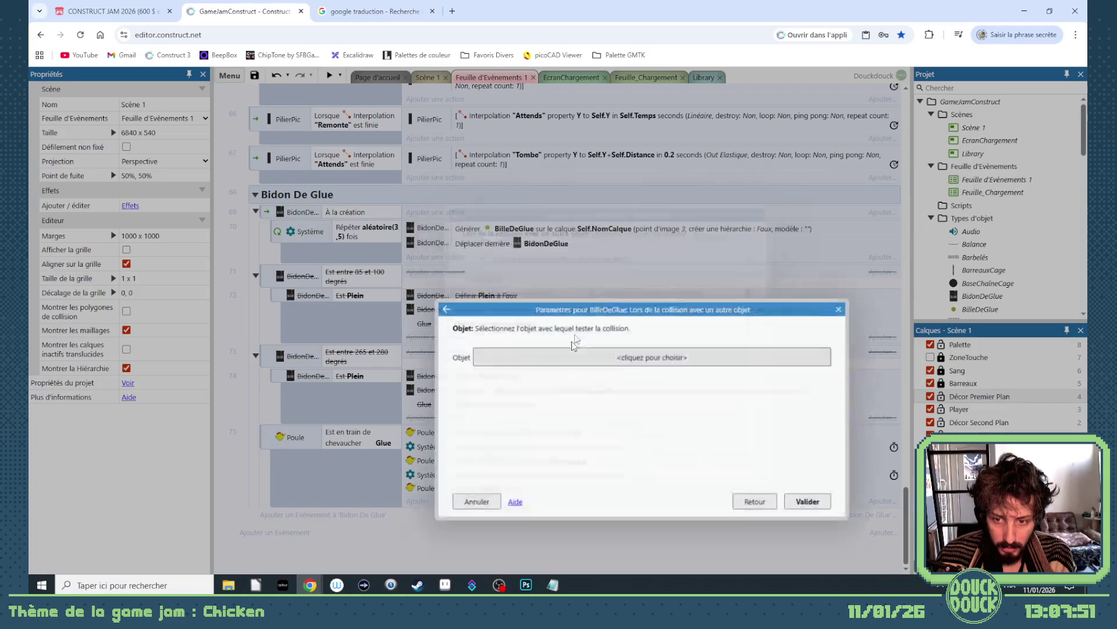
pyautogui.click(621, 356)
pyautogui.write('sol')
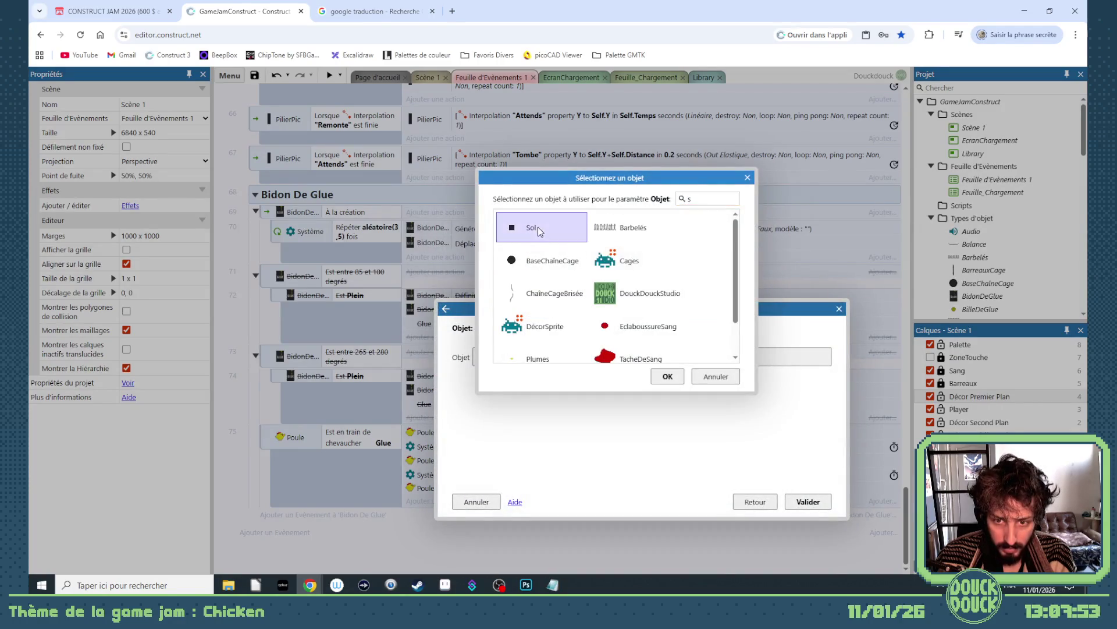
pyautogui.press('Return')
pyautogui.click(801, 506)
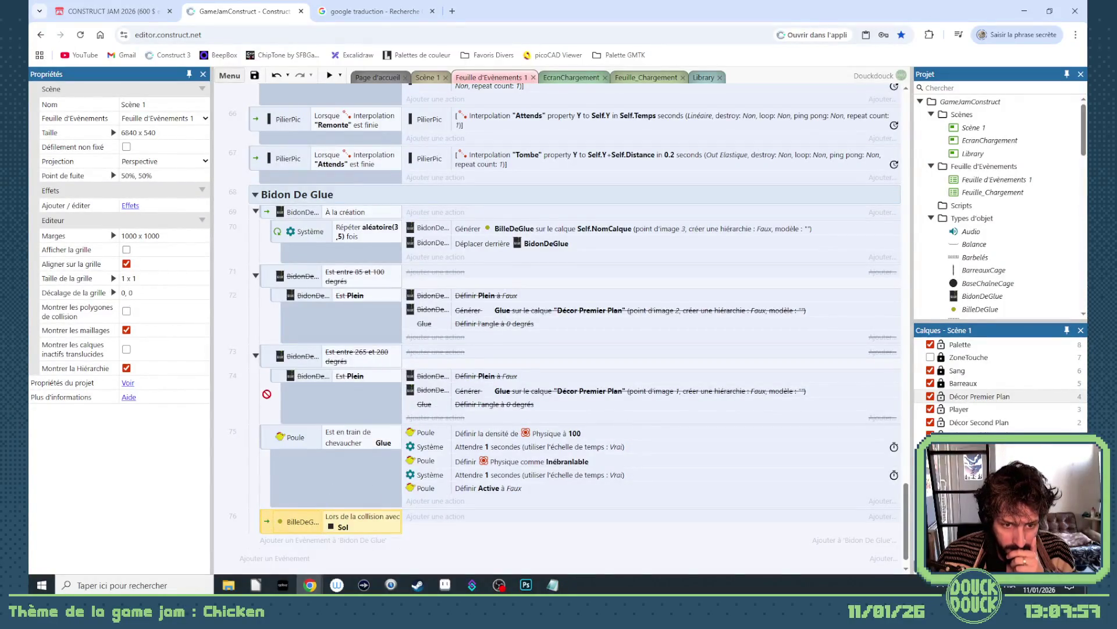
pyautogui.moveTo(267, 393); pyautogui.dragTo(267, 421)
# Step: Make the collision spawn Glue on layer 'Décor Premier Plan' and copy in the Glue angle 0 action
pyautogui.click(464, 314)
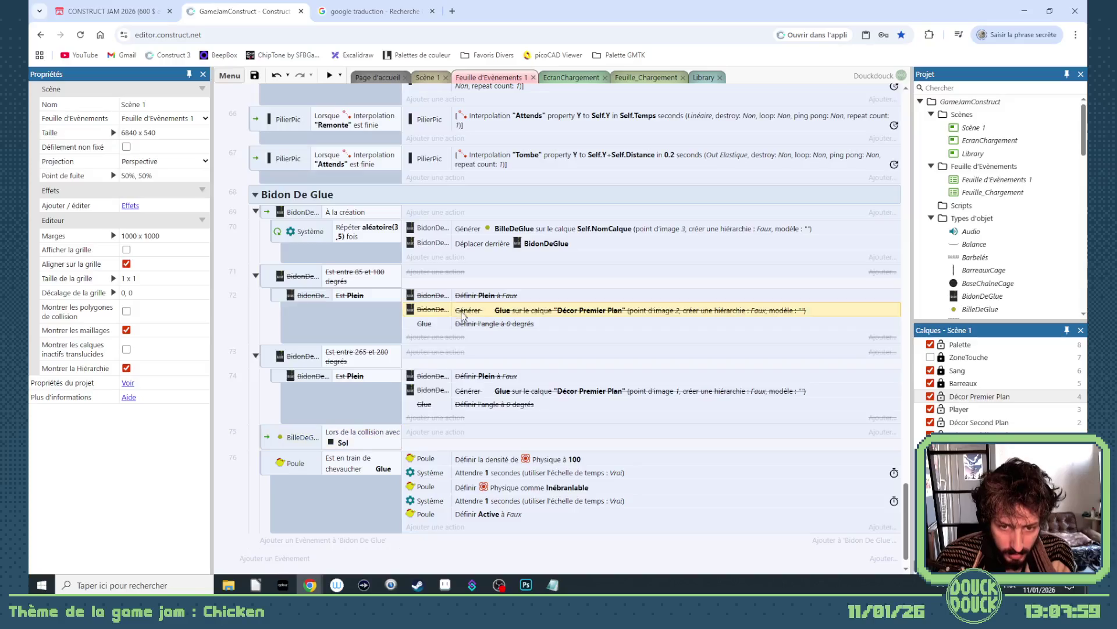
pyautogui.click(425, 431)
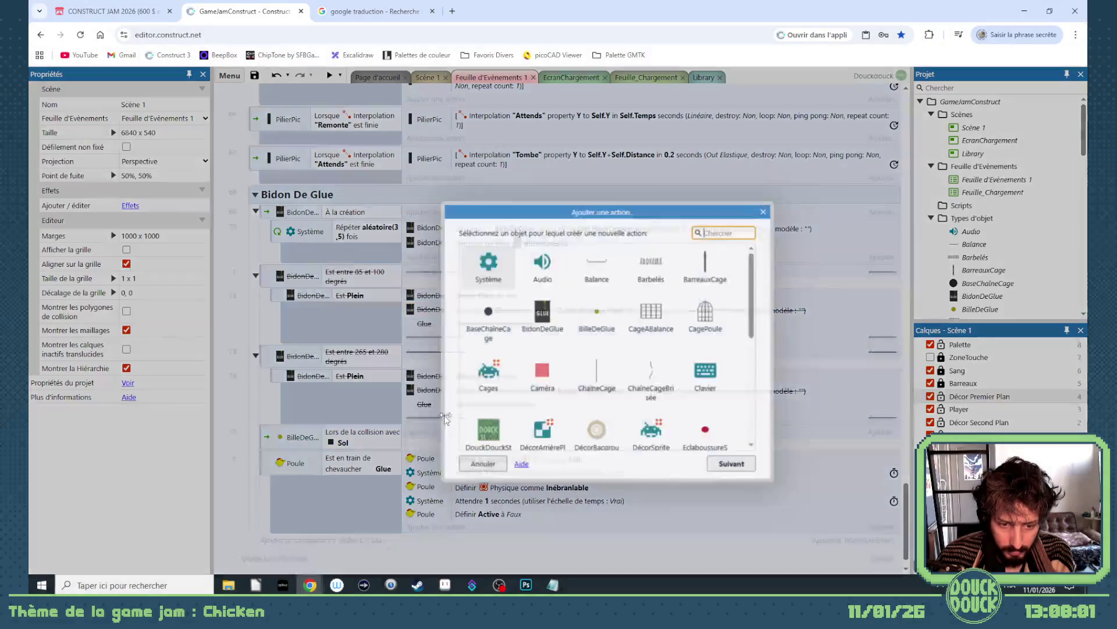
pyautogui.write('b')
pyautogui.press('Down')
pyautogui.press('Return')
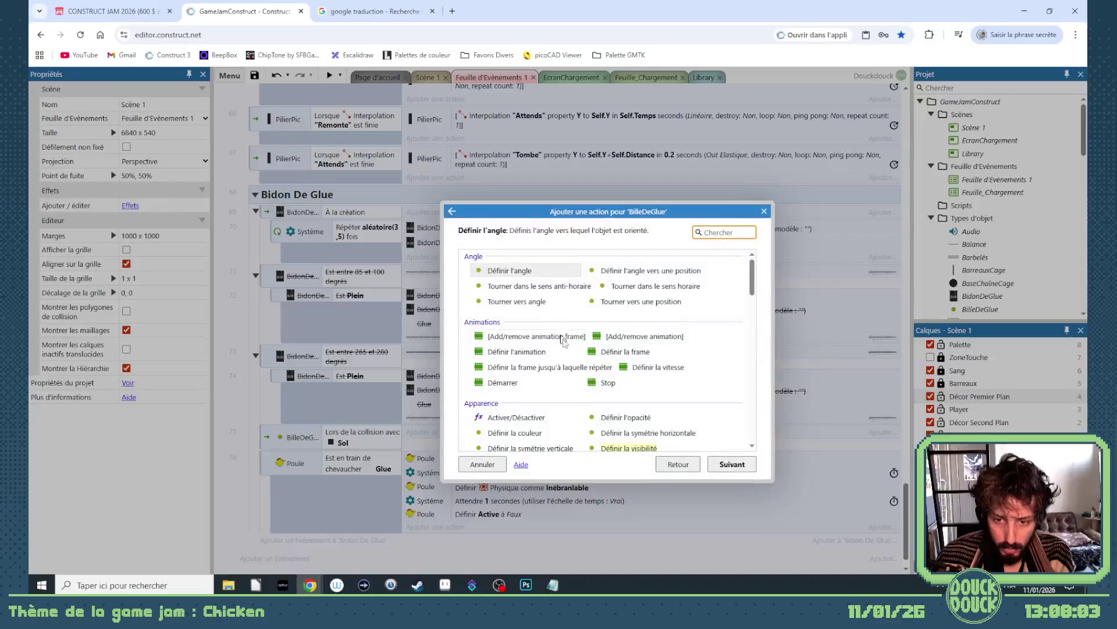
pyautogui.scroll(-2, 585, 387)
pyautogui.doubleClick(550, 431)
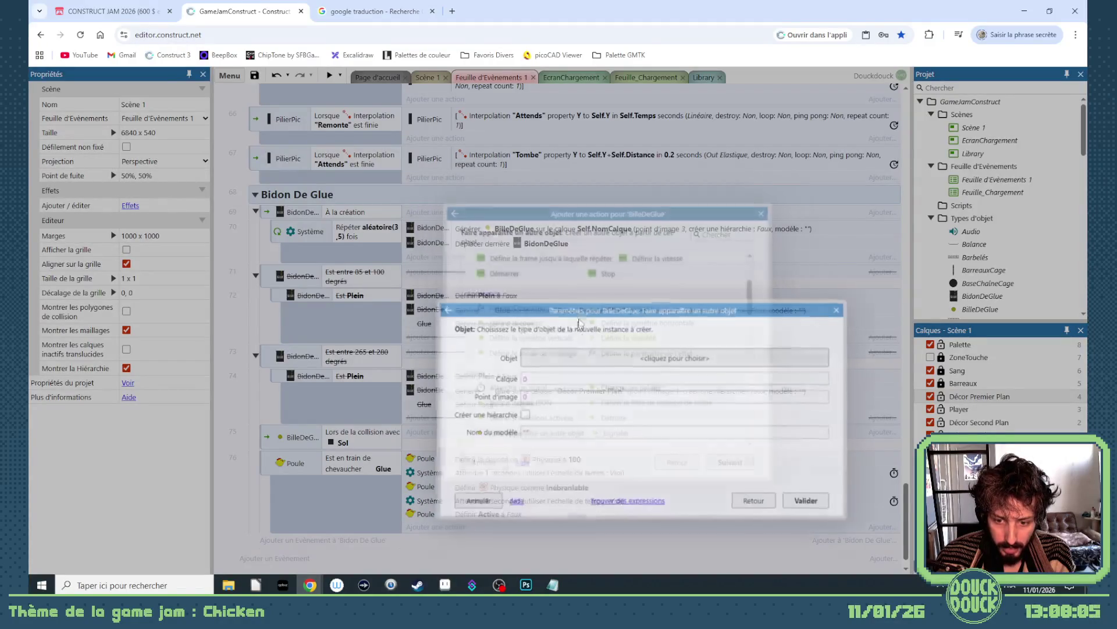
pyautogui.click(579, 358)
pyautogui.write('gl')
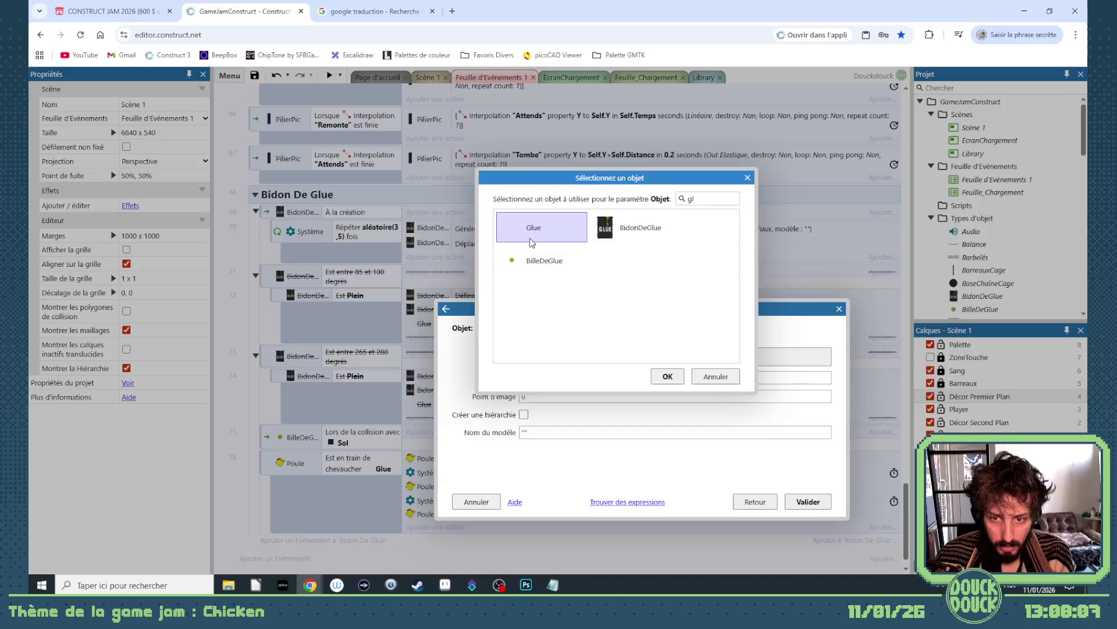
pyautogui.doubleClick(531, 237)
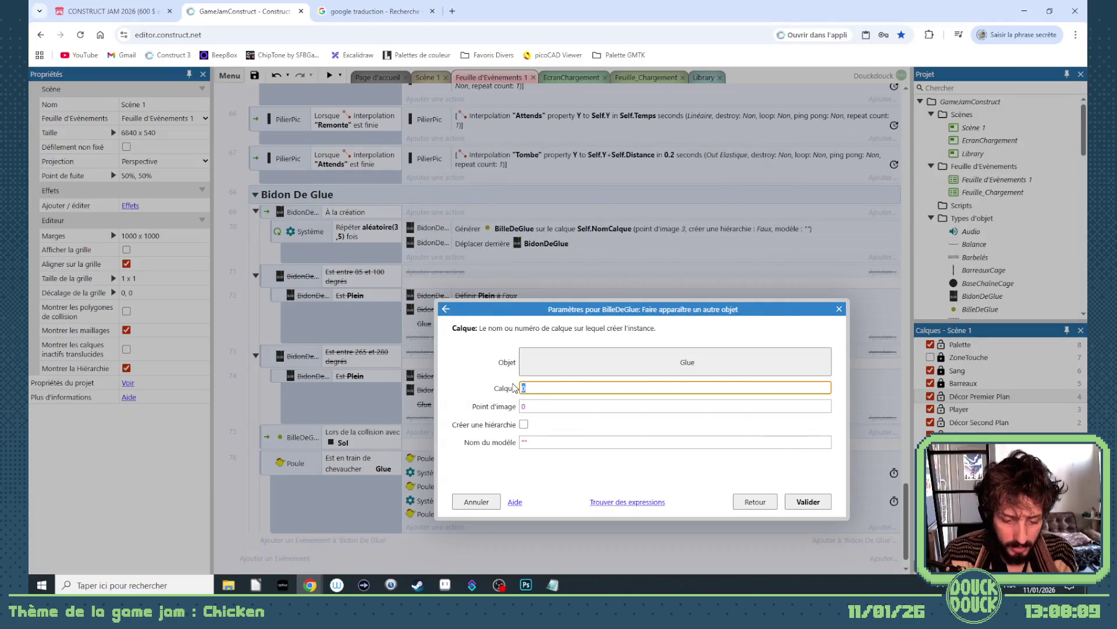
pyautogui.write('"P')
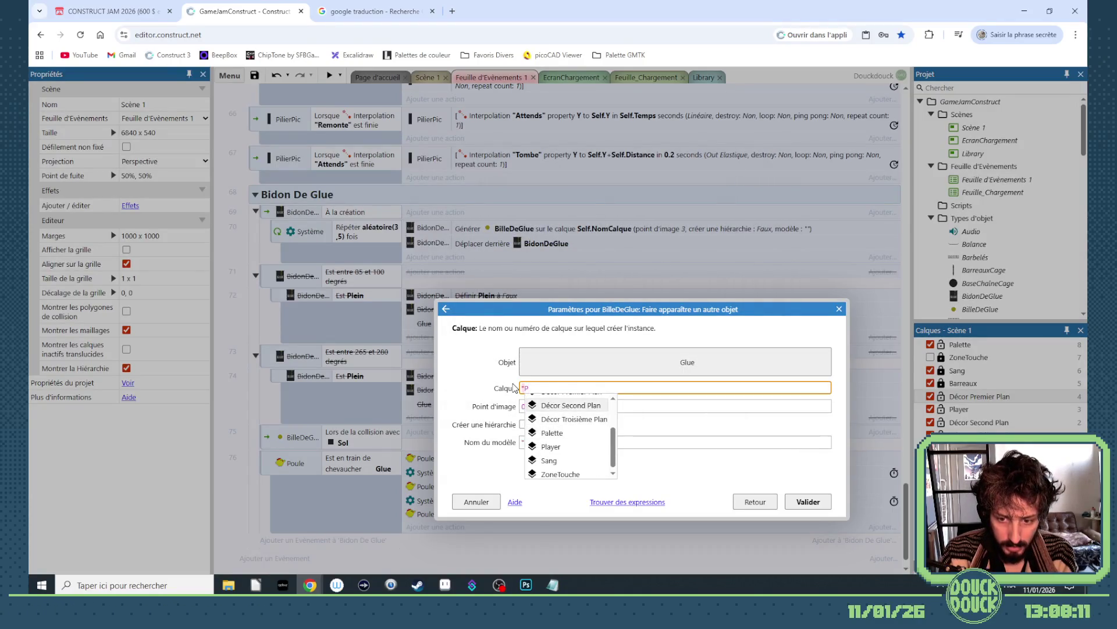
pyautogui.press('Return')
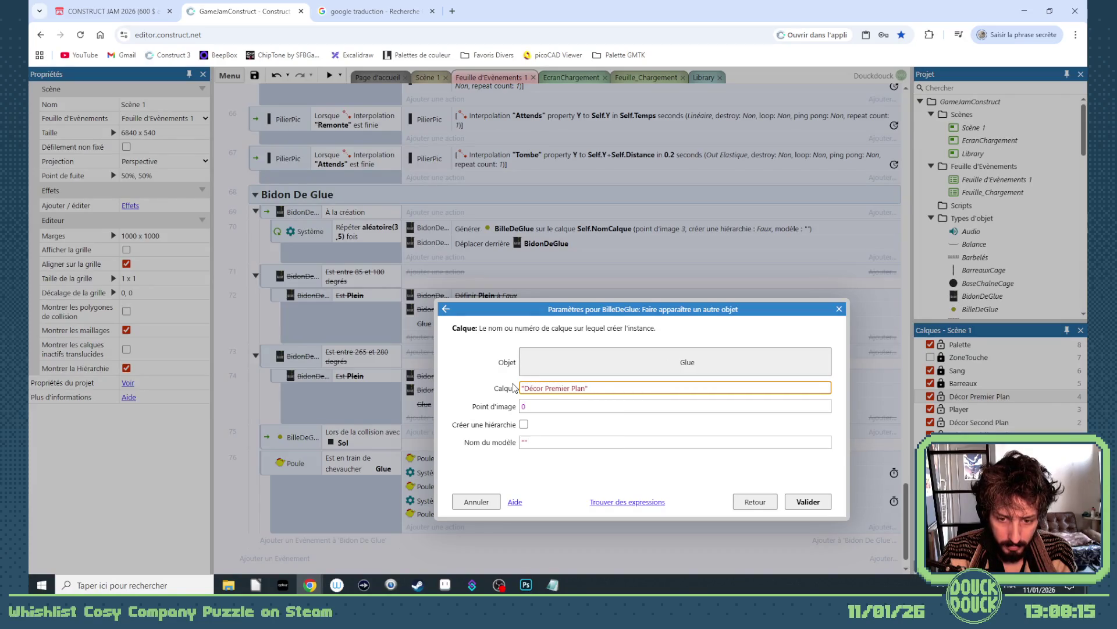
pyautogui.press('Return')
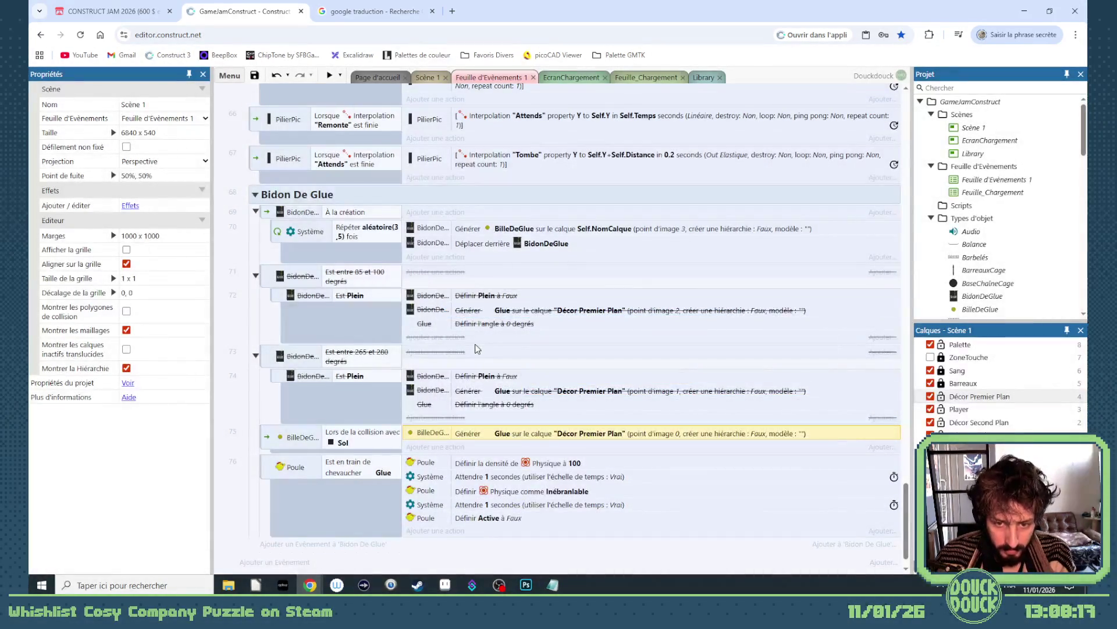
pyautogui.moveTo(455, 324); pyautogui.dragTo(449, 441)
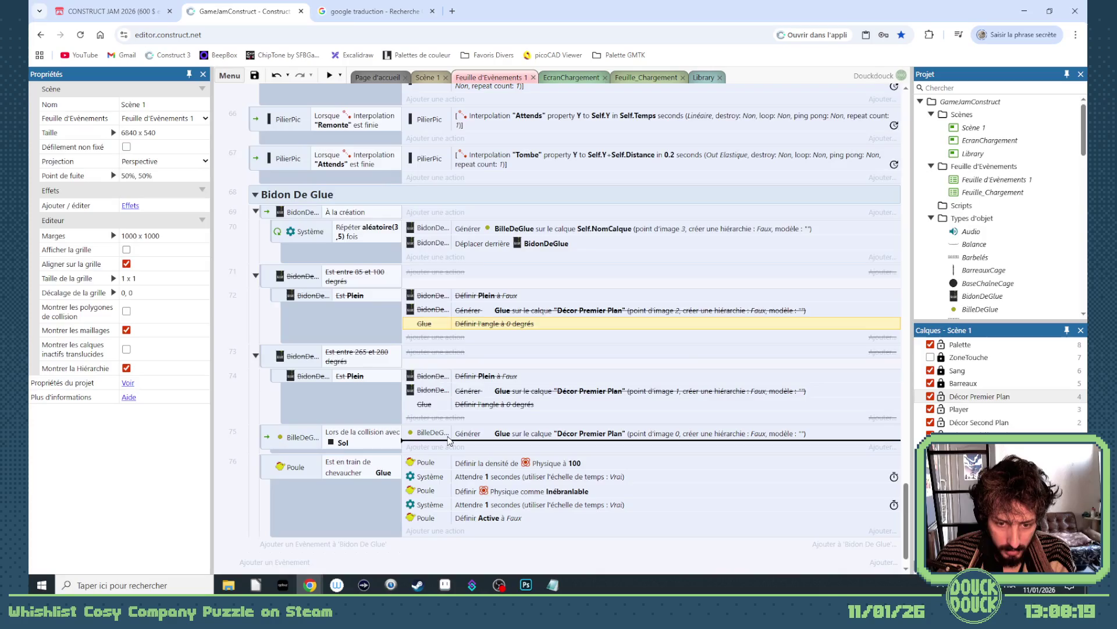
pyautogui.click(424, 78)
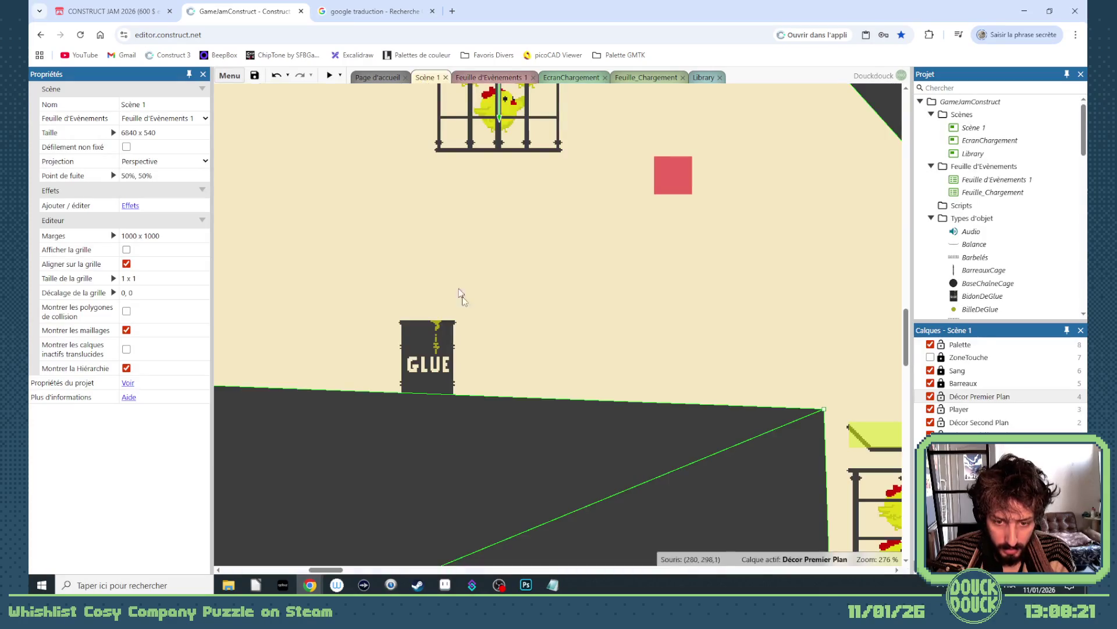
# Step: Open the Glue sprite in the Library layout and add a second animation
pyautogui.click(702, 78)
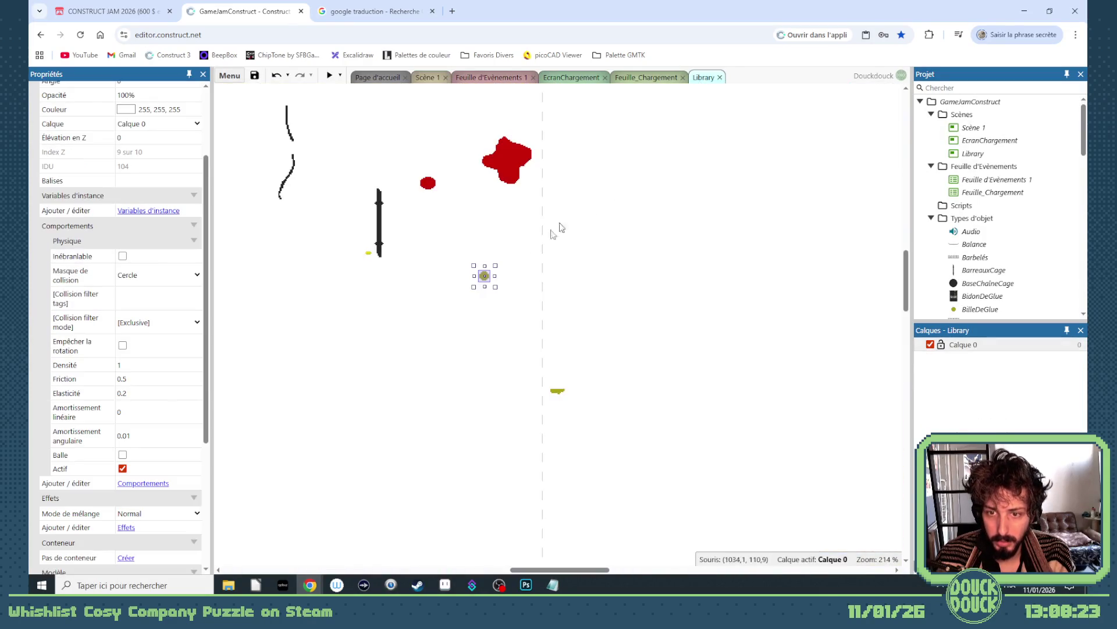
pyautogui.click(558, 395)
pyautogui.doubleClick(471, 335)
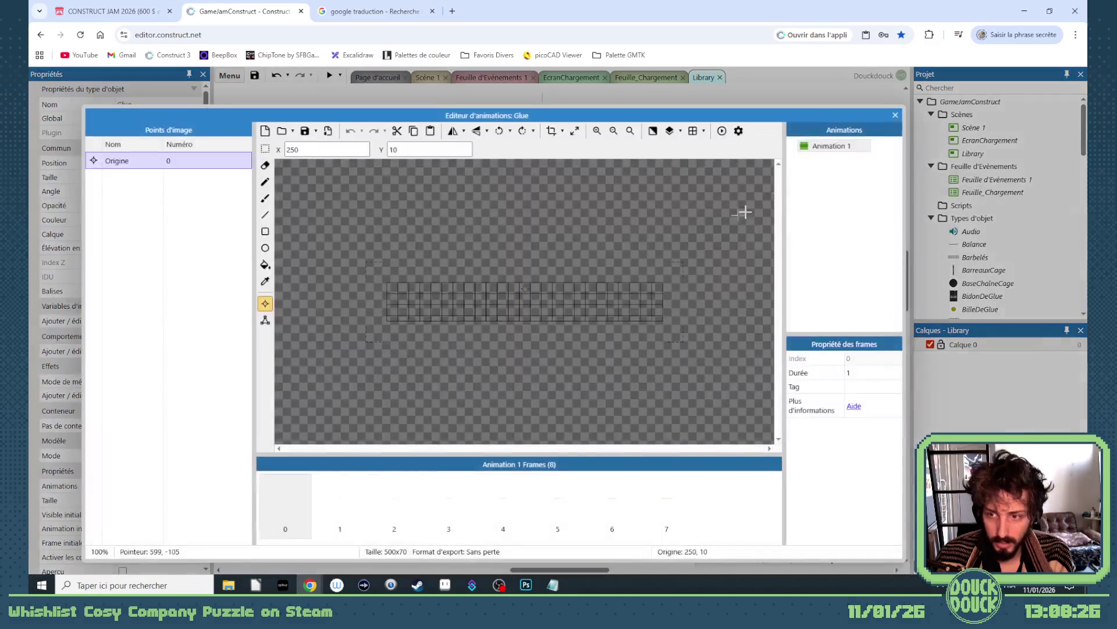
pyautogui.rightClick(856, 149)
pyautogui.click(879, 152)
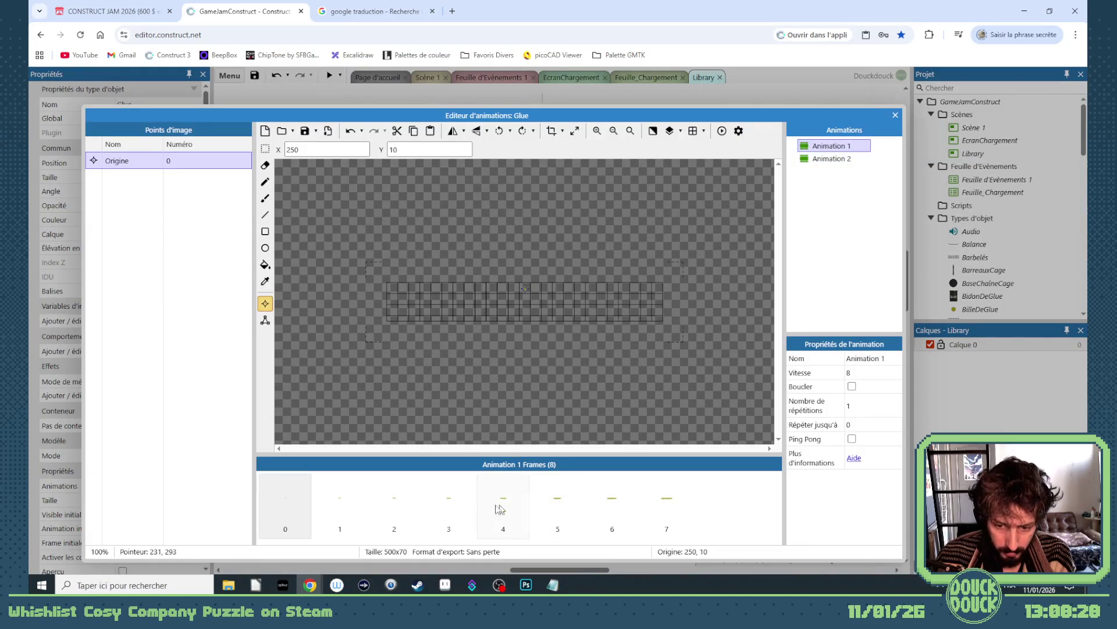
# Step: Delete frames 4 to 7 from Glue's first animation
pyautogui.click(394, 501)
pyautogui.click(447, 500)
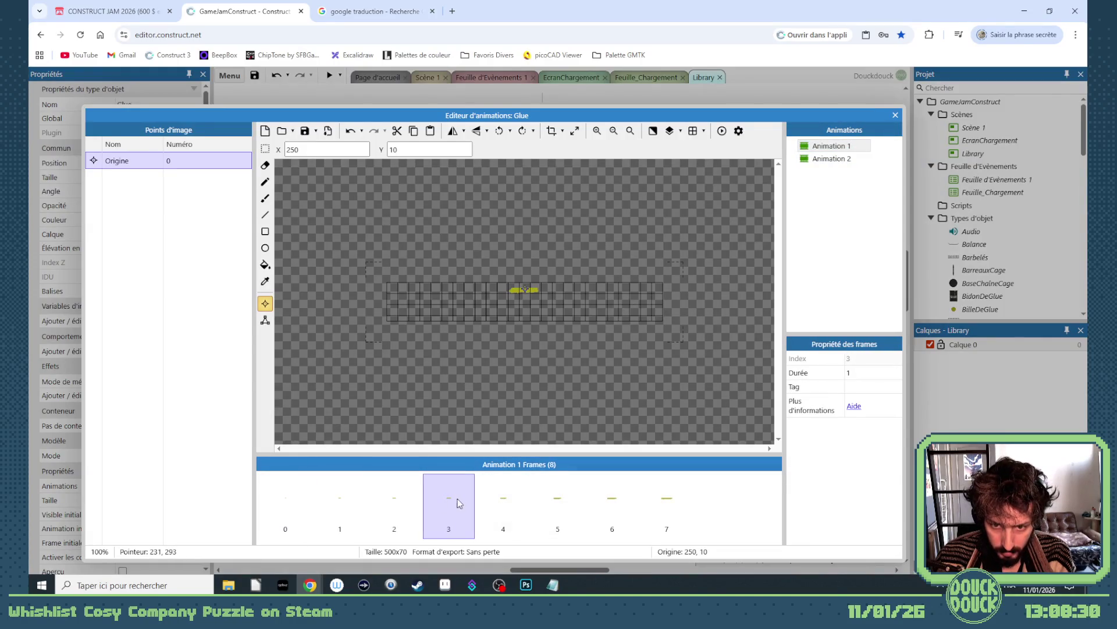
pyautogui.click(495, 499)
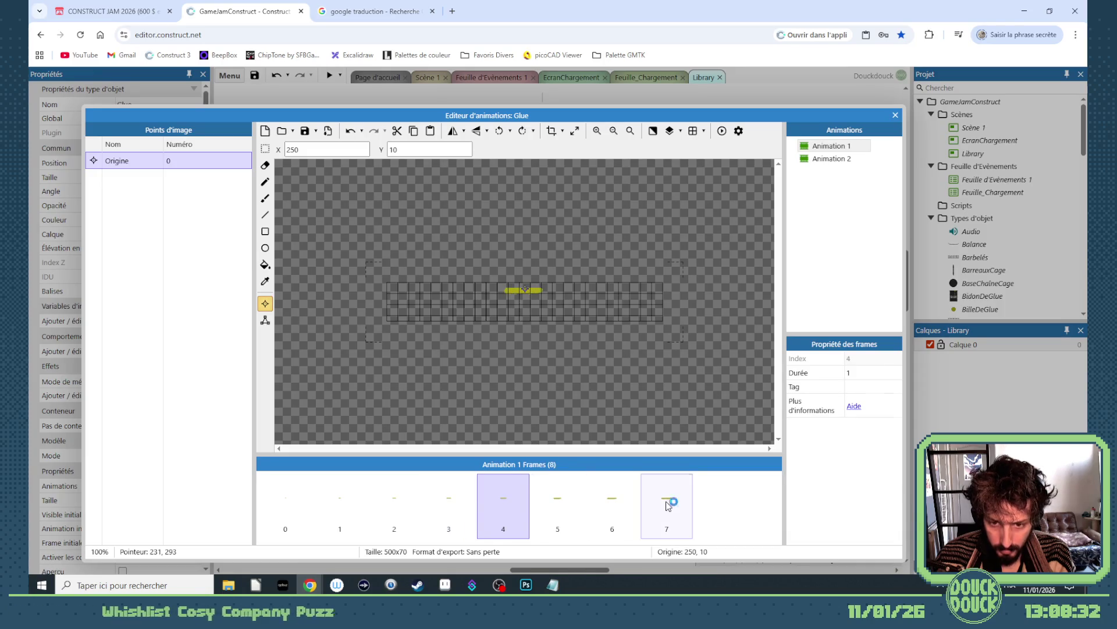
pyautogui.keyDown('shift'); pyautogui.click(661, 499); pyautogui.keyUp('shift')
pyautogui.press('Delete')
pyautogui.click(445, 500)
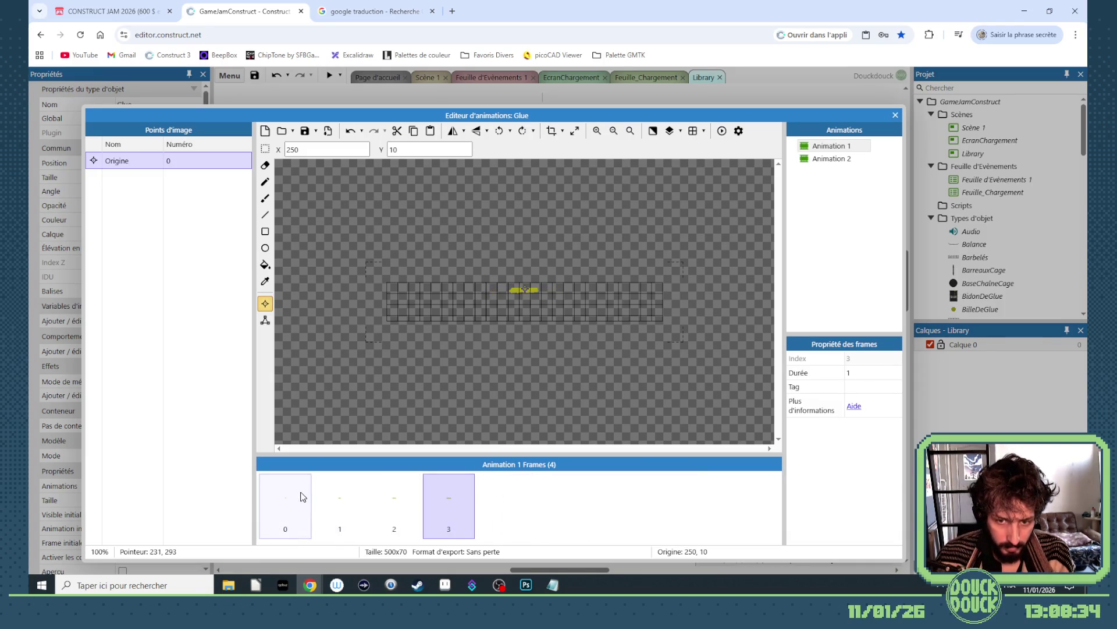
pyautogui.keyDown('shift'); pyautogui.click(301, 497); pyautogui.keyUp('shift')
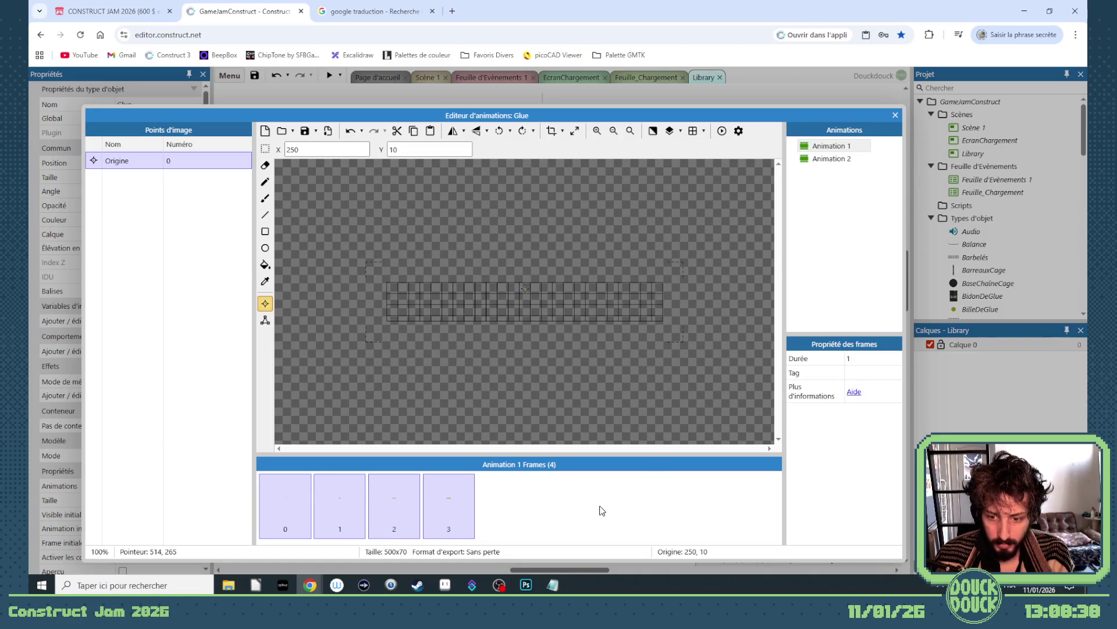
pyautogui.click(601, 510)
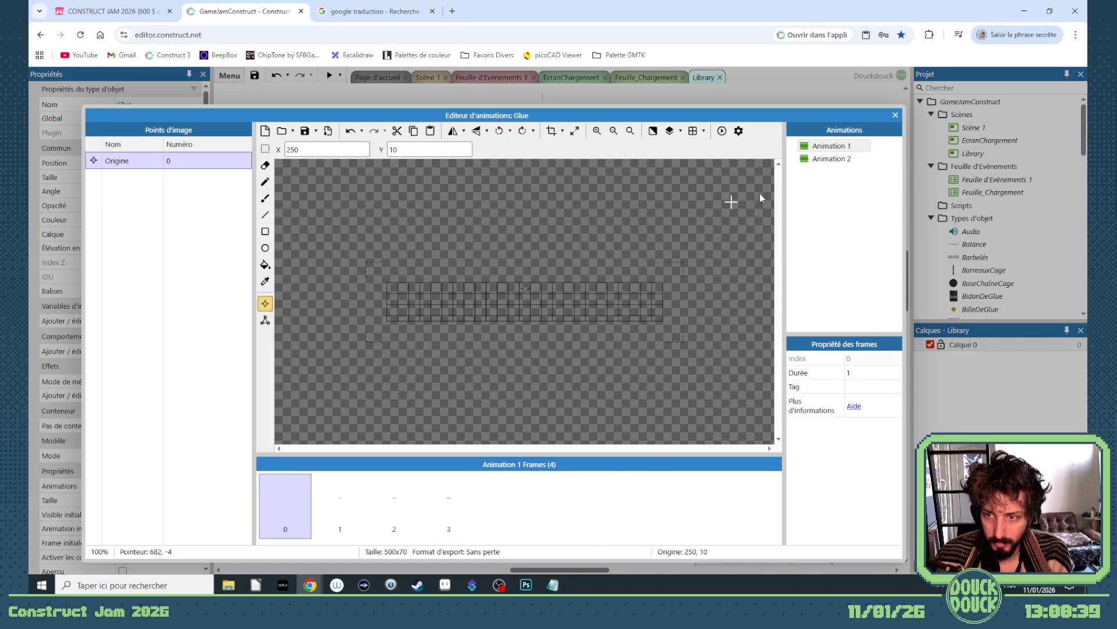
# Step: Crop all four frames to a 70x70 box around the yellow bar
pyautogui.click(265, 149)
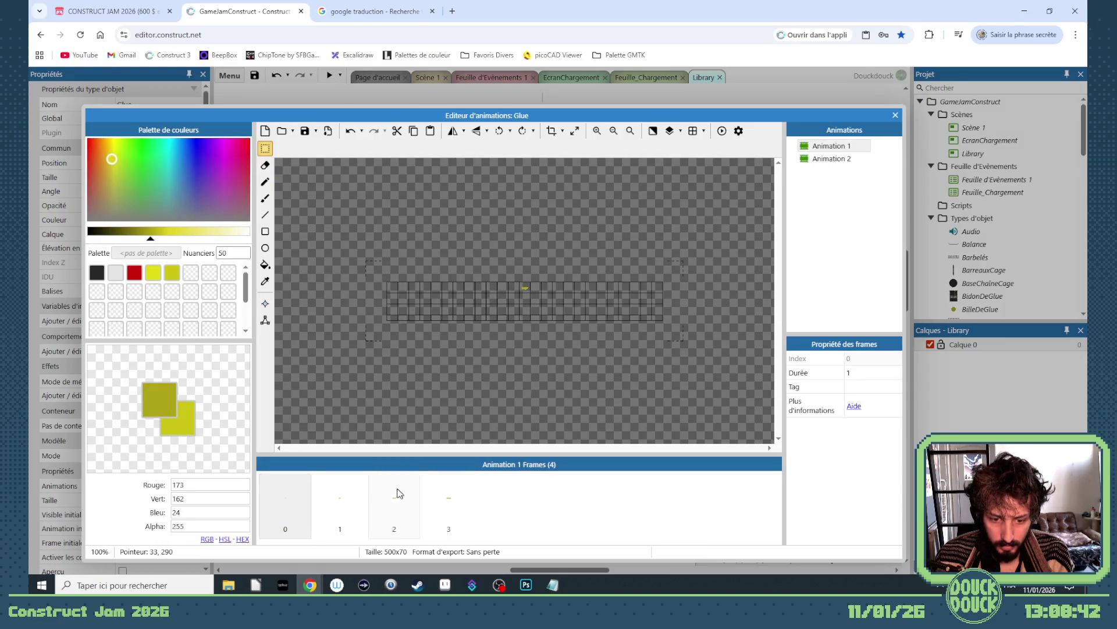
pyautogui.click(446, 506)
pyautogui.scroll(1, 512, 285)
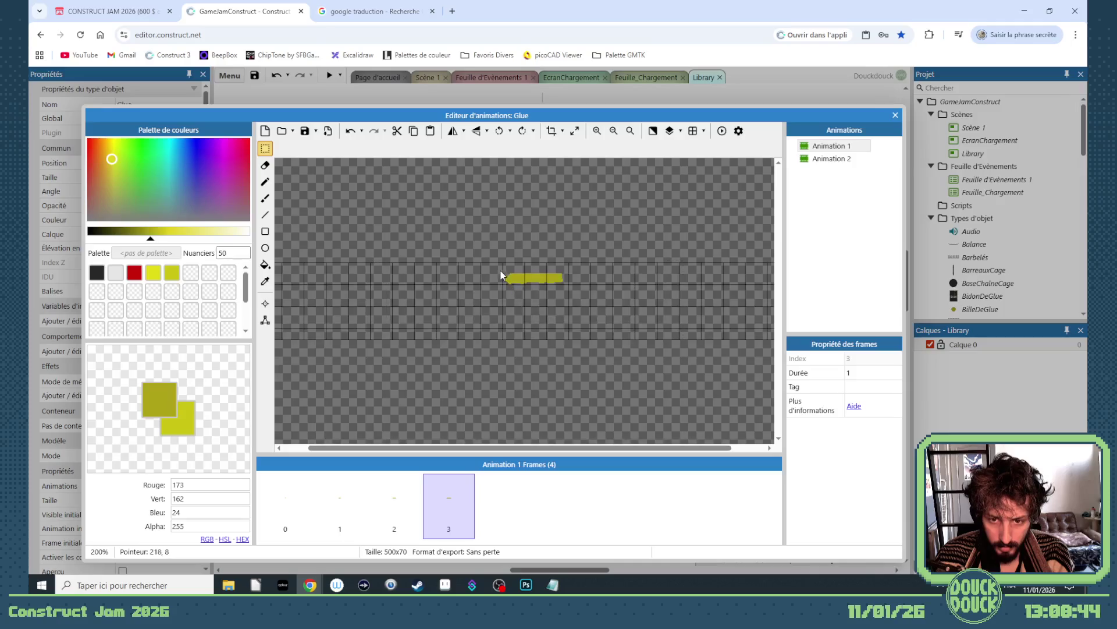
pyautogui.moveTo(498, 260)
pyautogui.mouseDown()
pyautogui.moveTo(519, 304)
pyautogui.moveTo(588, 338)
pyautogui.moveTo(574, 343)
pyautogui.mouseUp()
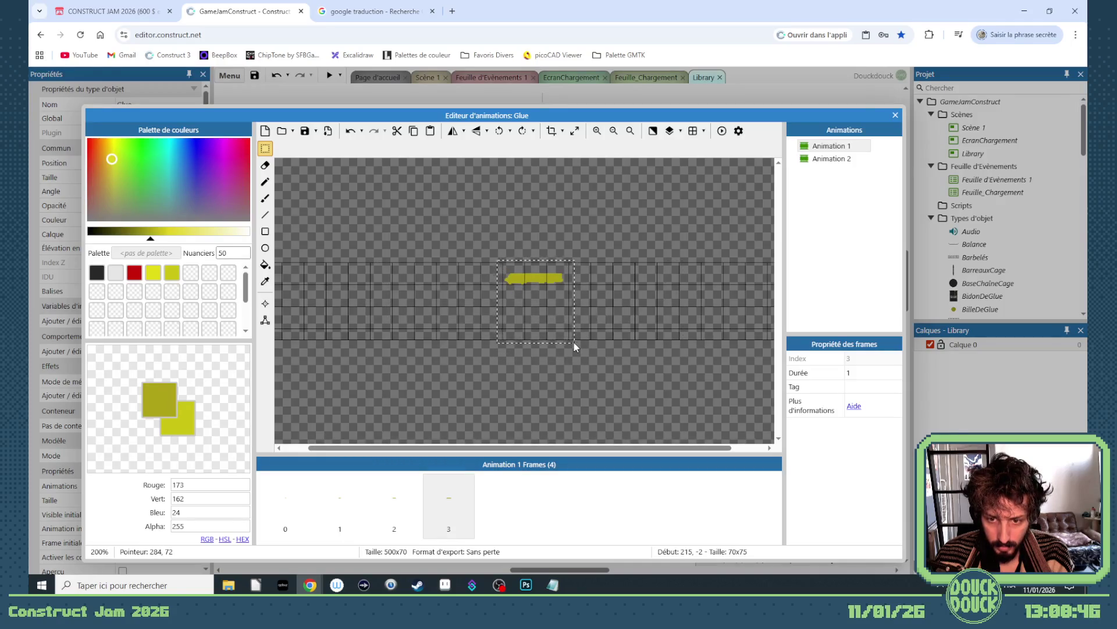
pyautogui.click(563, 131)
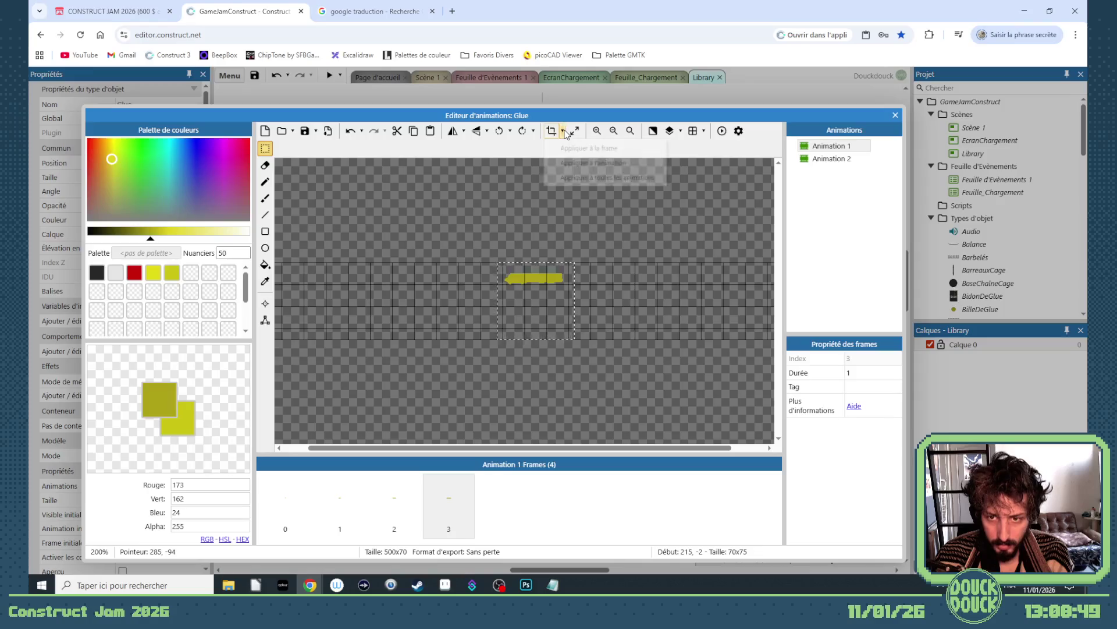
pyautogui.click(599, 166)
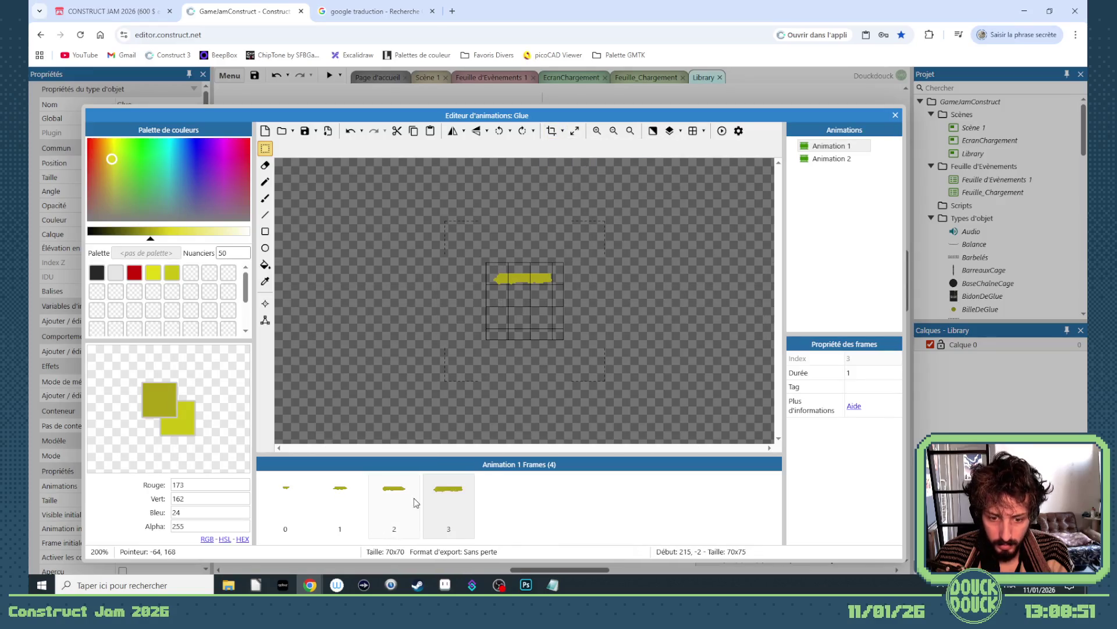
pyautogui.click(895, 115)
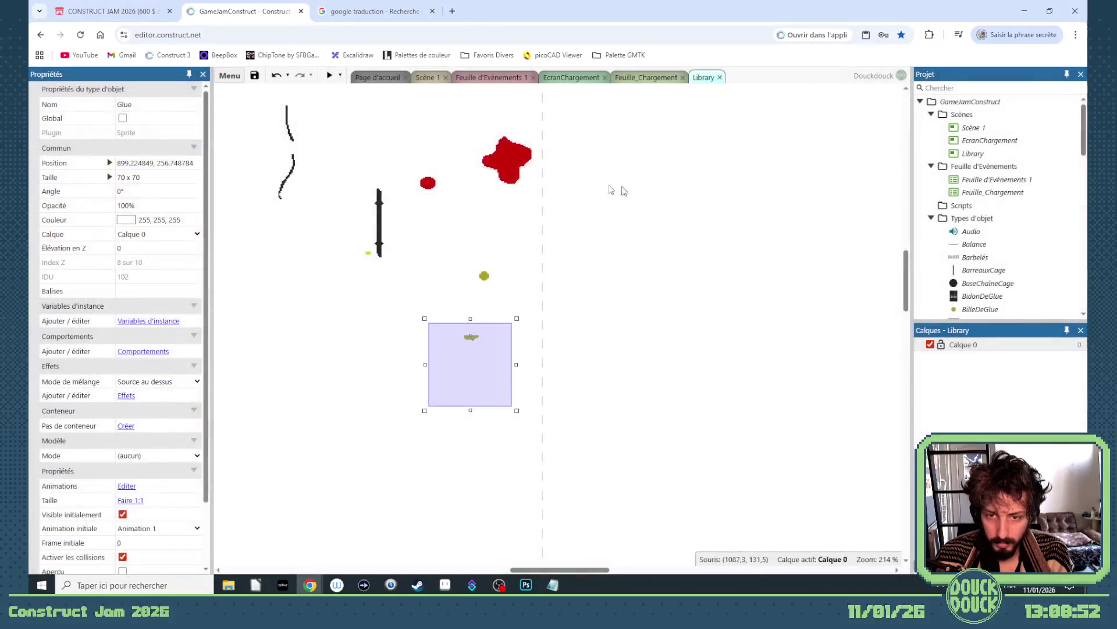
# Step: Preview Scène 1 fullscreen, reset the level with R, then close the preview and return to Feuille d'Evènements 1
pyautogui.click(430, 78)
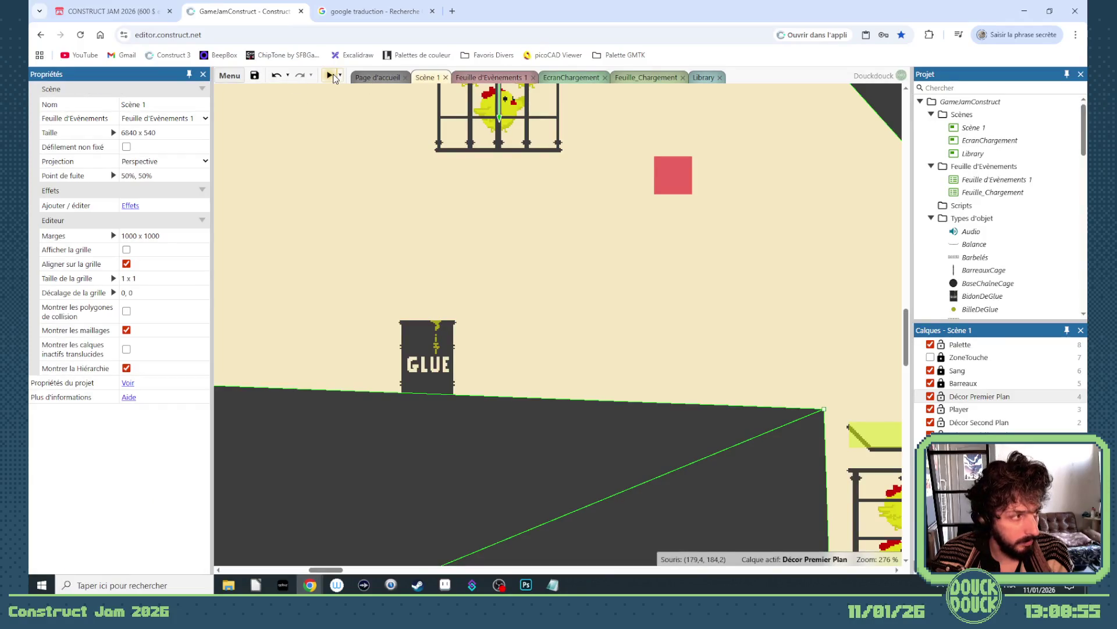
pyautogui.click(330, 76)
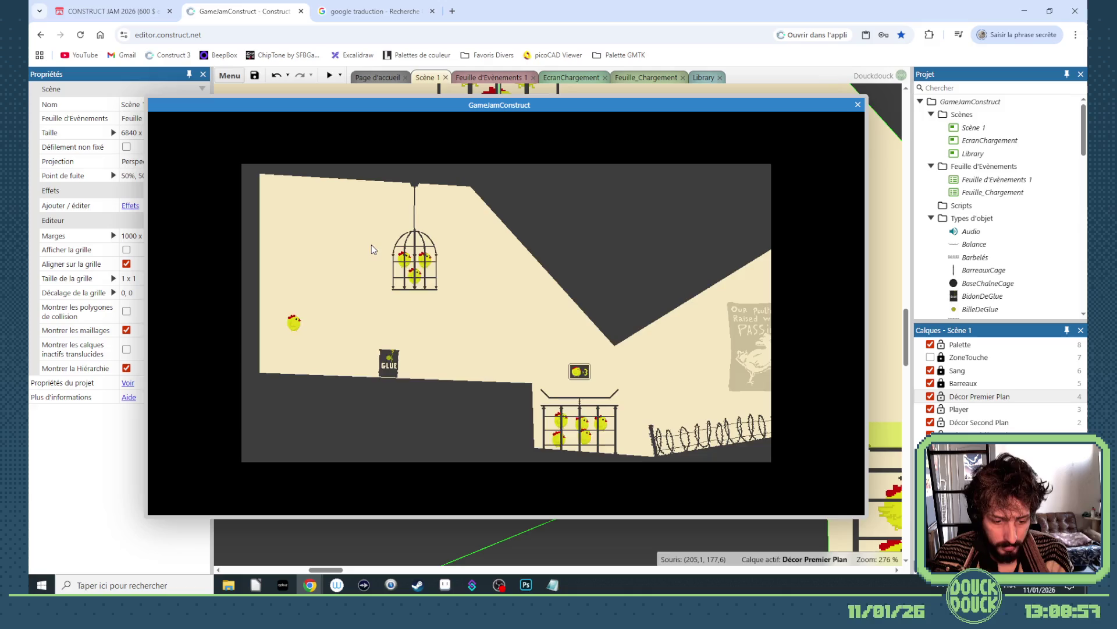
pyautogui.click(383, 258)
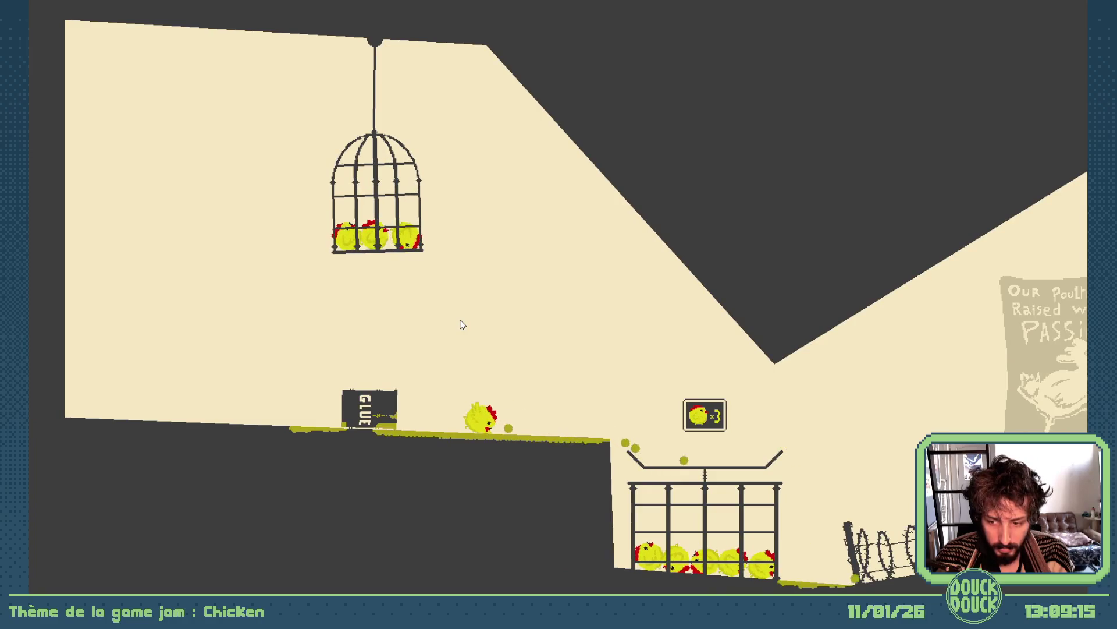
pyautogui.press('r')
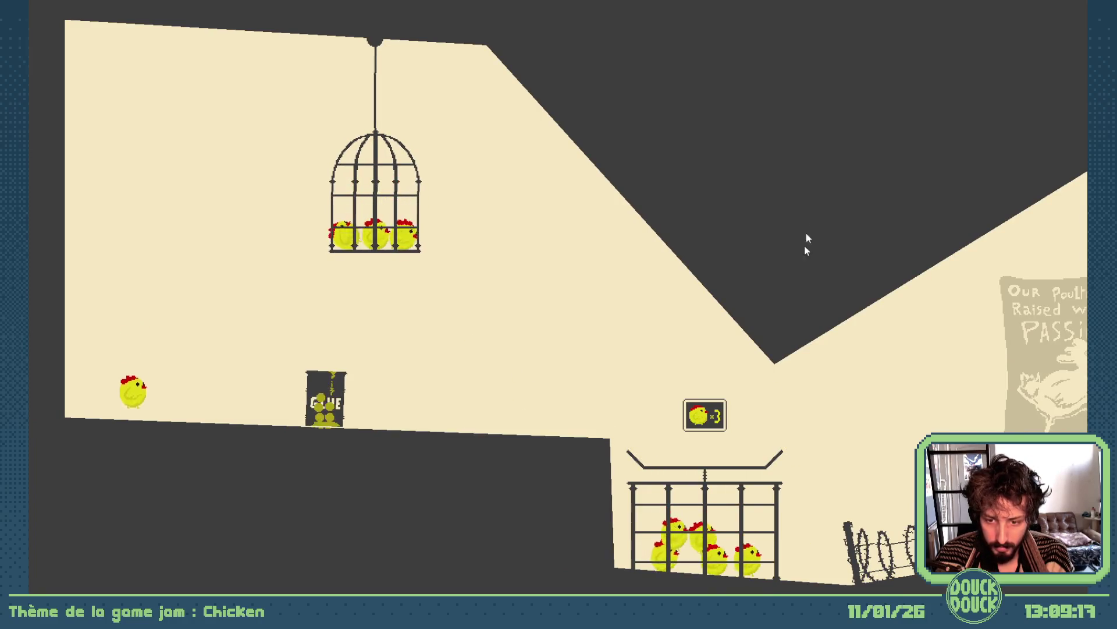
pyautogui.press('Escape')
pyautogui.click(839, 104)
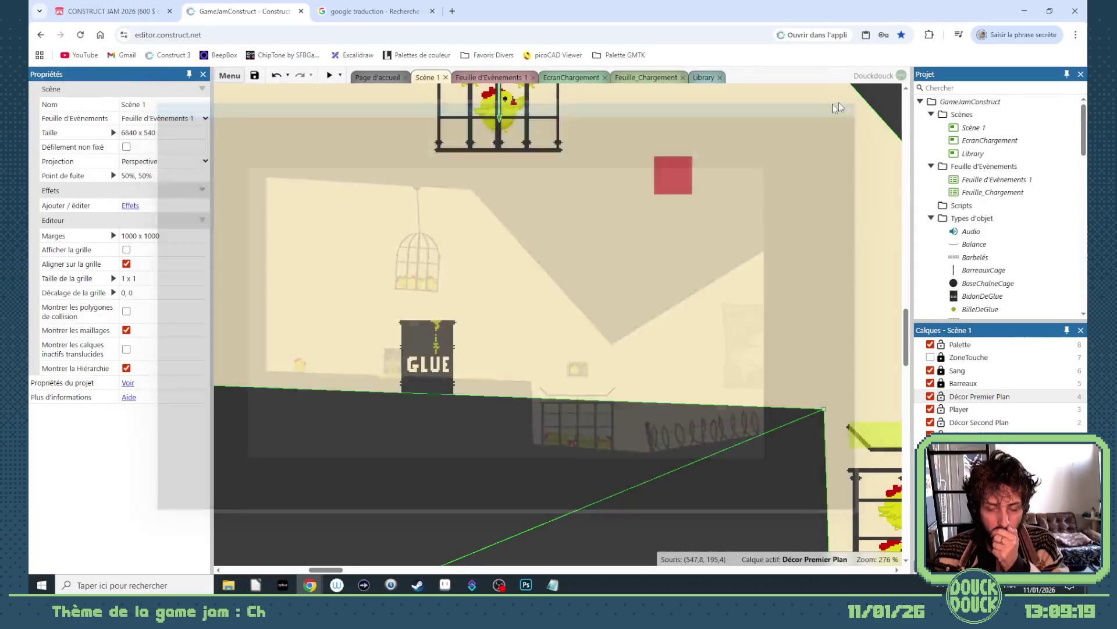
pyautogui.click(492, 76)
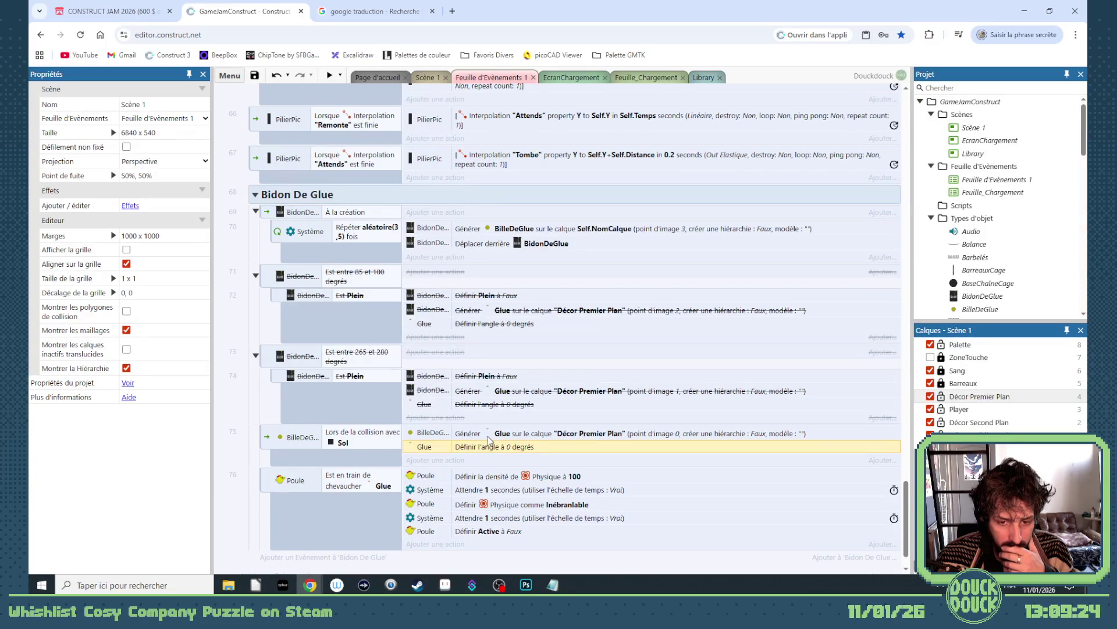
# Step: Duplicate event 75's Glue set-angle action and change the copy to Glue Détruire
pyautogui.moveTo(454, 446); pyautogui.dragTo(464, 463)
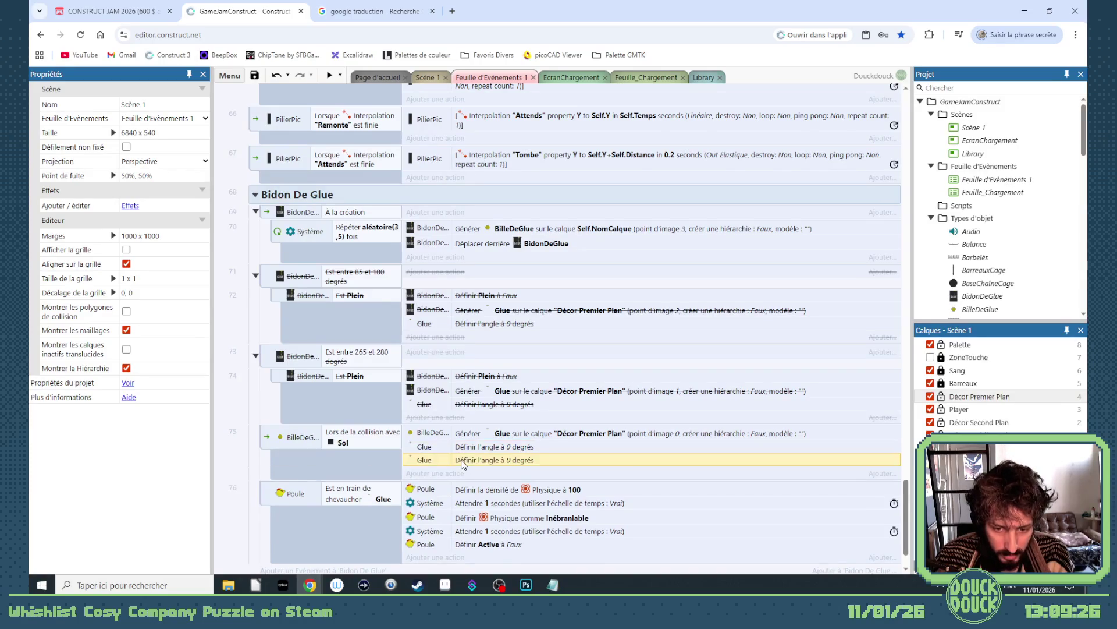
pyautogui.doubleClick(463, 463)
pyautogui.write('détr')
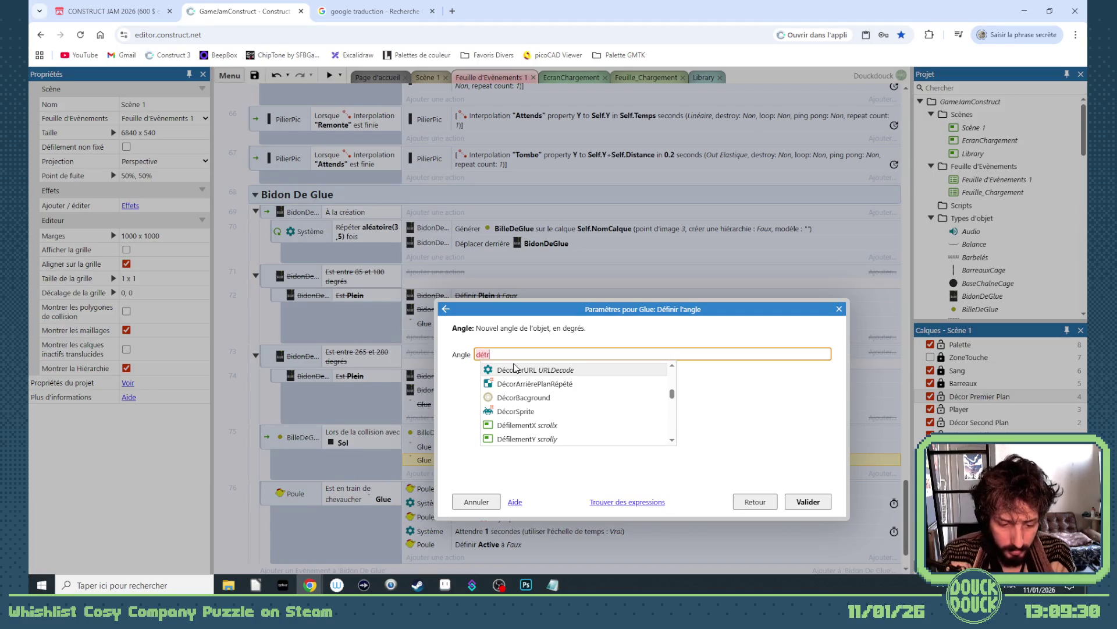
pyautogui.click(755, 501)
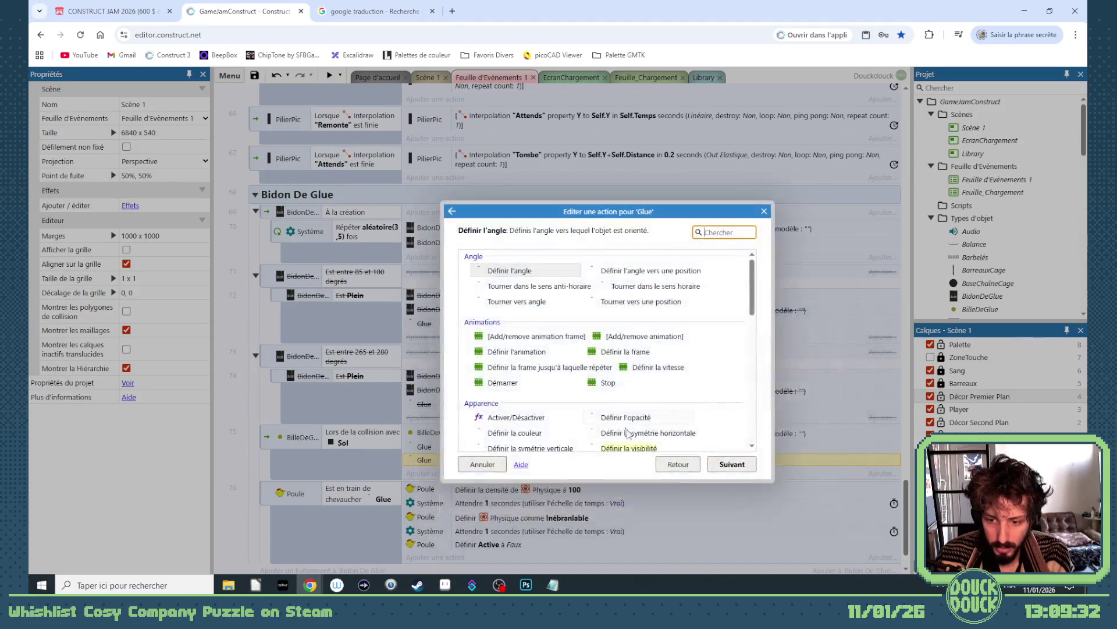
pyautogui.scroll(-2, 633, 426)
pyautogui.scroll(-2, 633, 426)
pyautogui.doubleClick(622, 421)
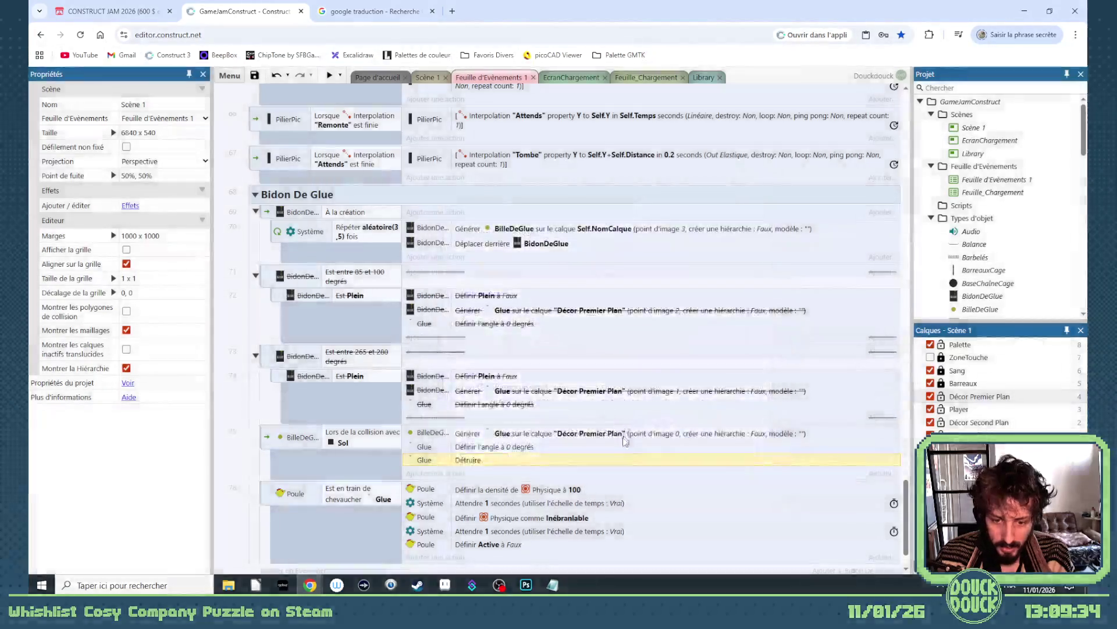
# Step: Give the glue barrel the tag Bidon, matching the ground's sol tag
pyautogui.click(420, 79)
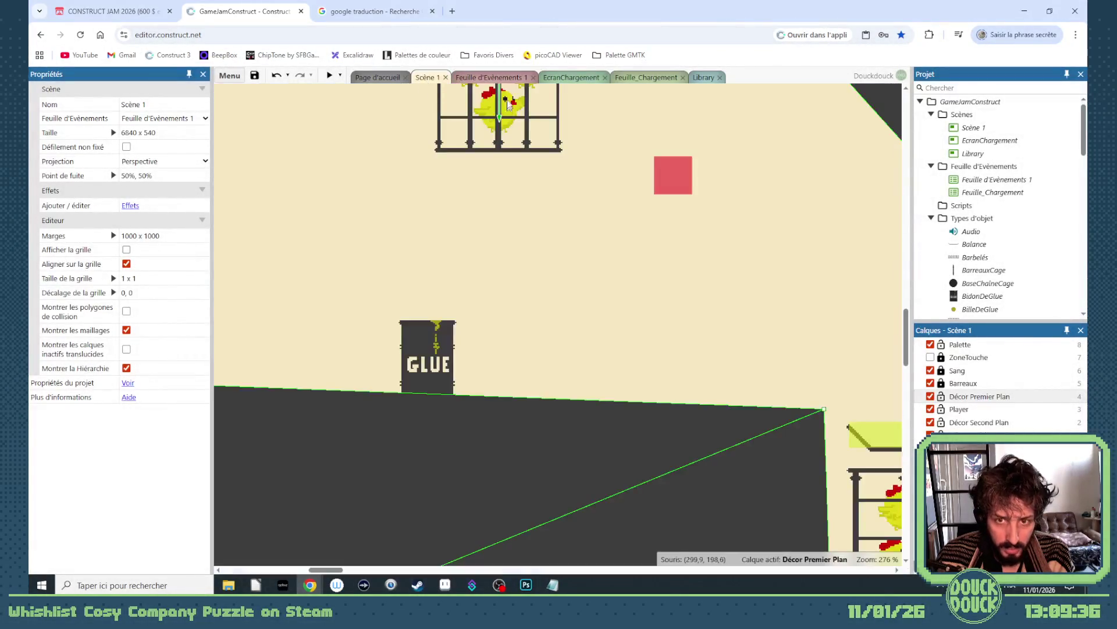
pyautogui.click(440, 328)
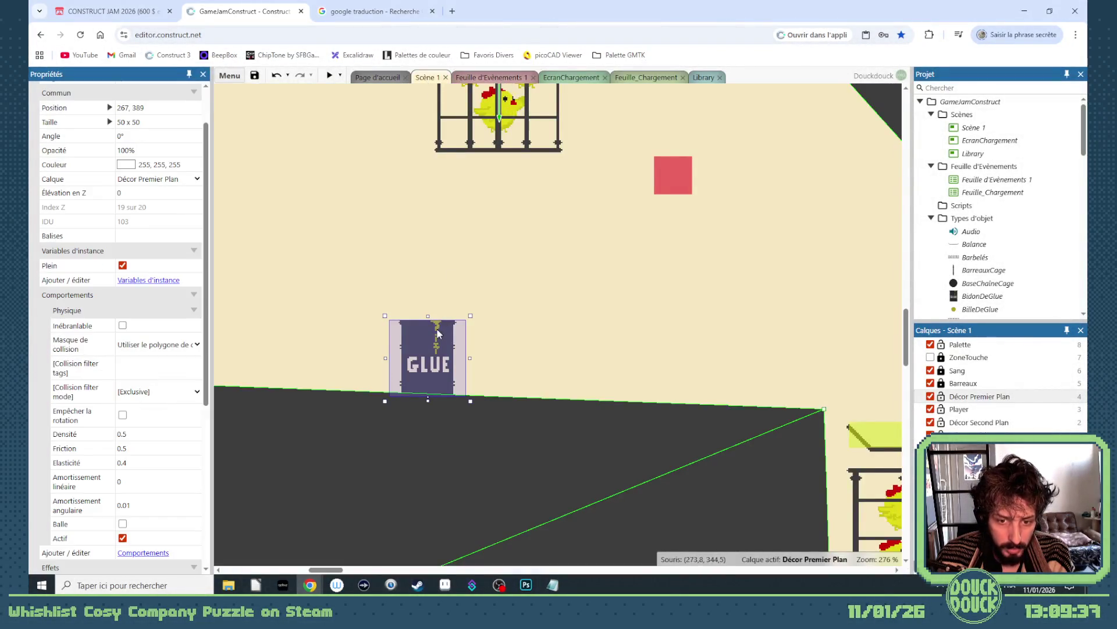
pyautogui.click(128, 233)
pyautogui.write('Bidon')
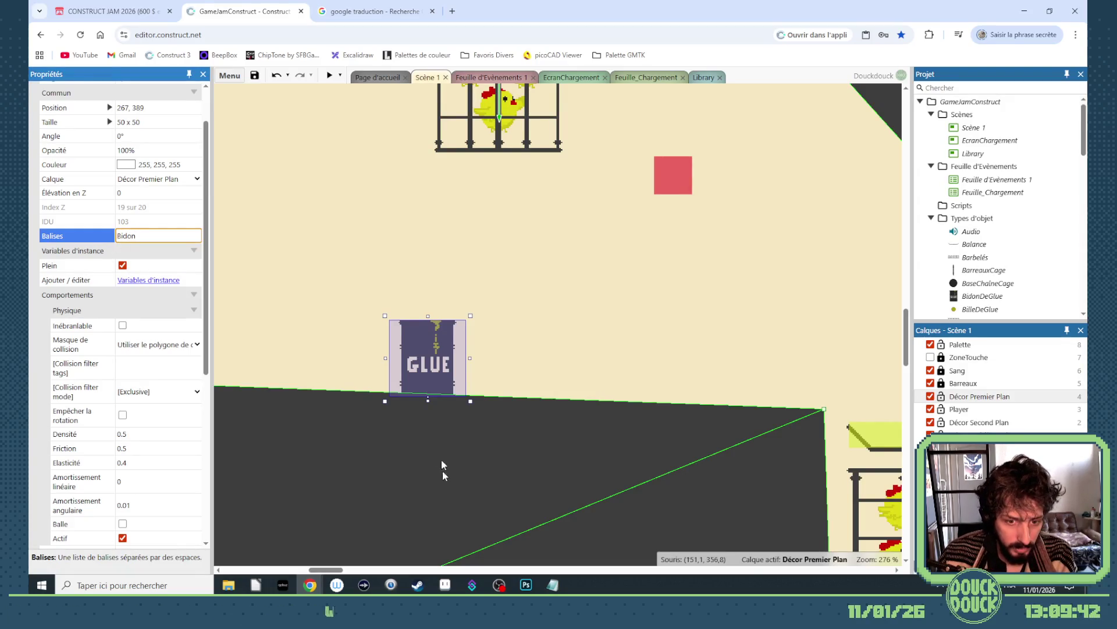
pyautogui.click(442, 471)
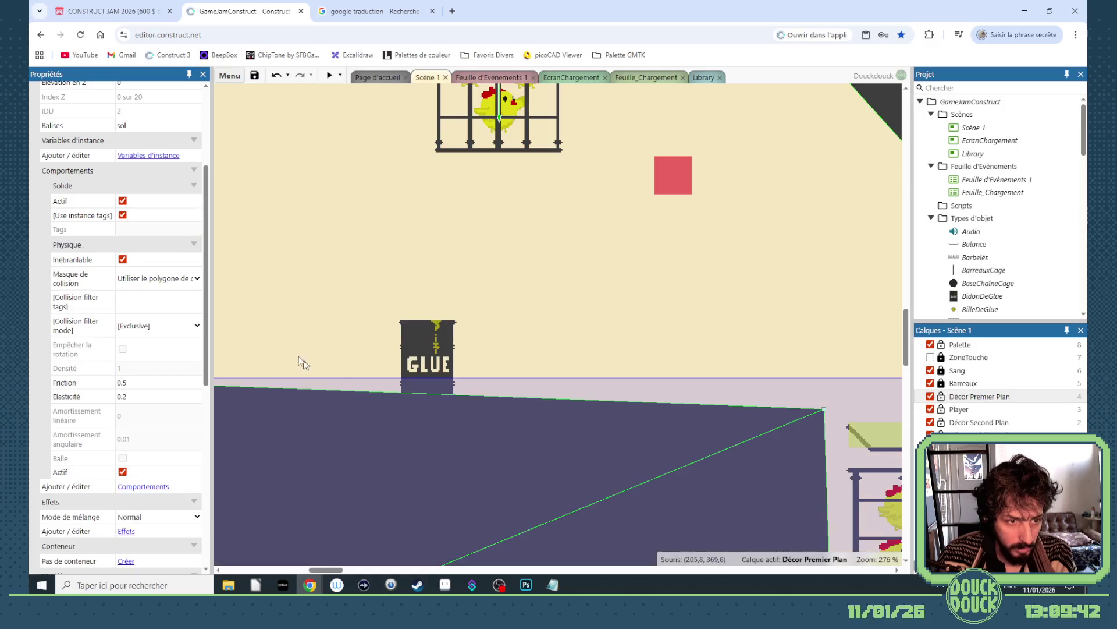
pyautogui.click(461, 322)
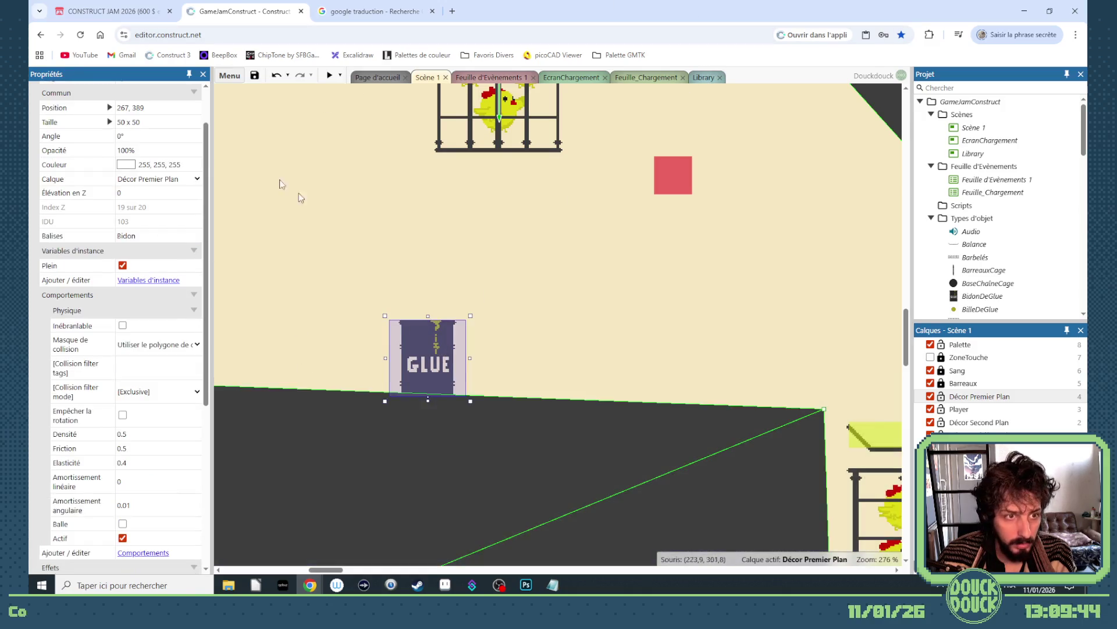
# Step: Set BilleDeGlue's physics collision filter to Inclusive with tags 'sol Bidon'
pyautogui.click(705, 76)
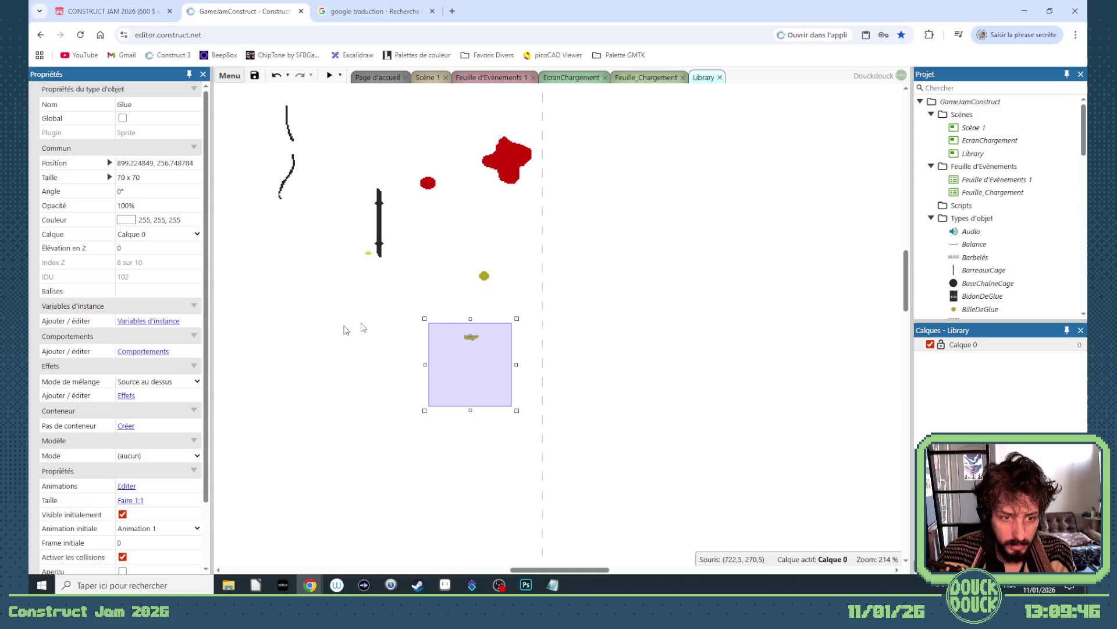
pyautogui.click(484, 275)
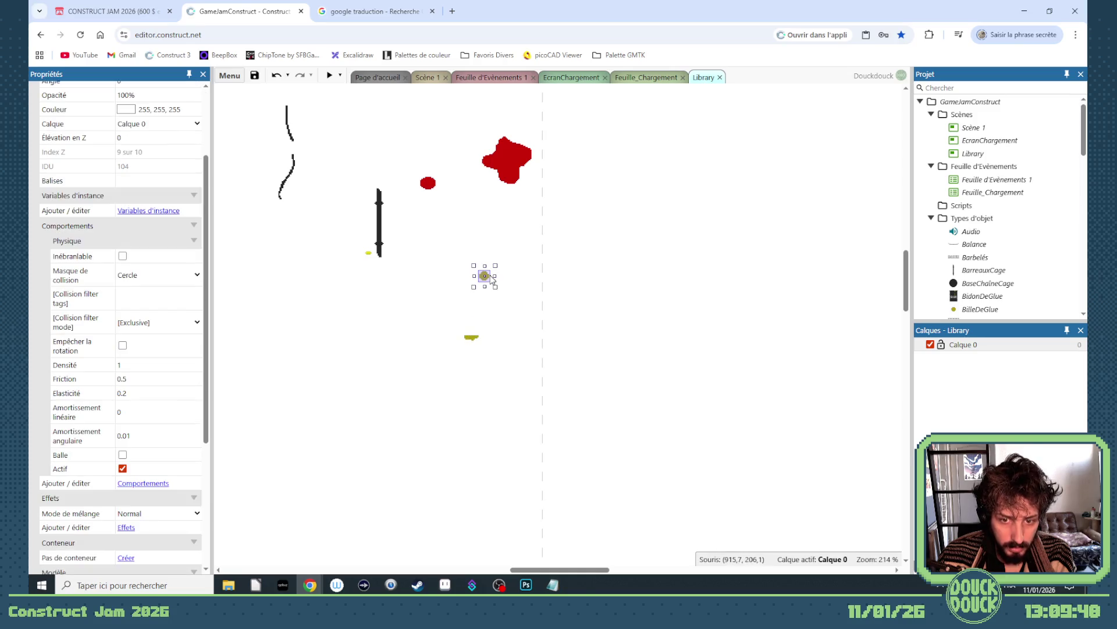
pyautogui.click(135, 302)
pyautogui.click(145, 325)
pyautogui.click(147, 340)
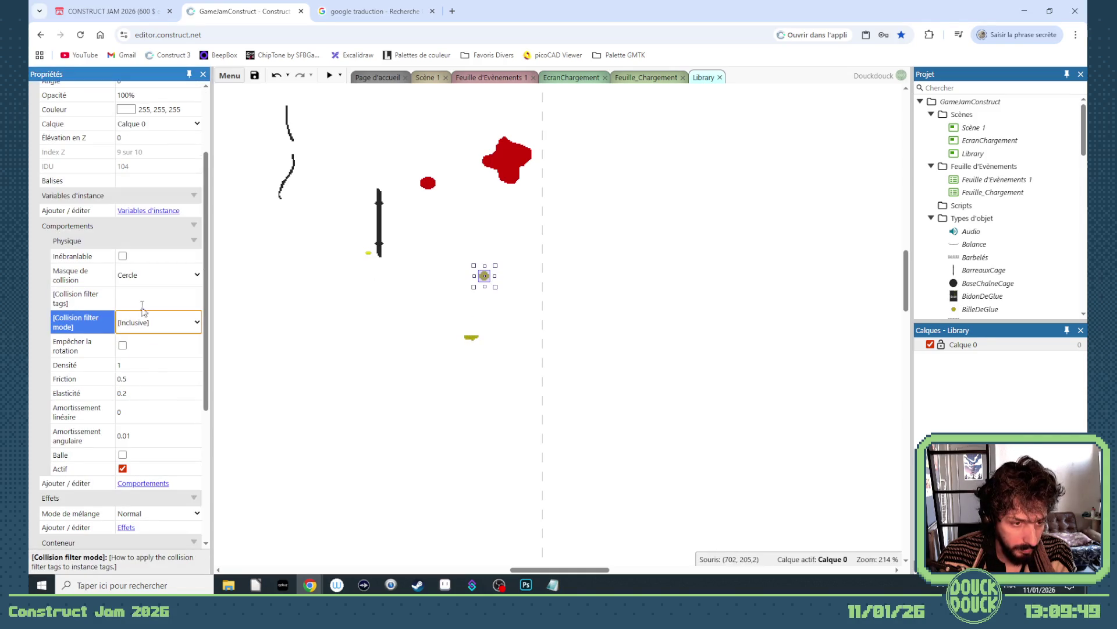
pyautogui.click(141, 295)
pyautogui.write('sol Bidon')
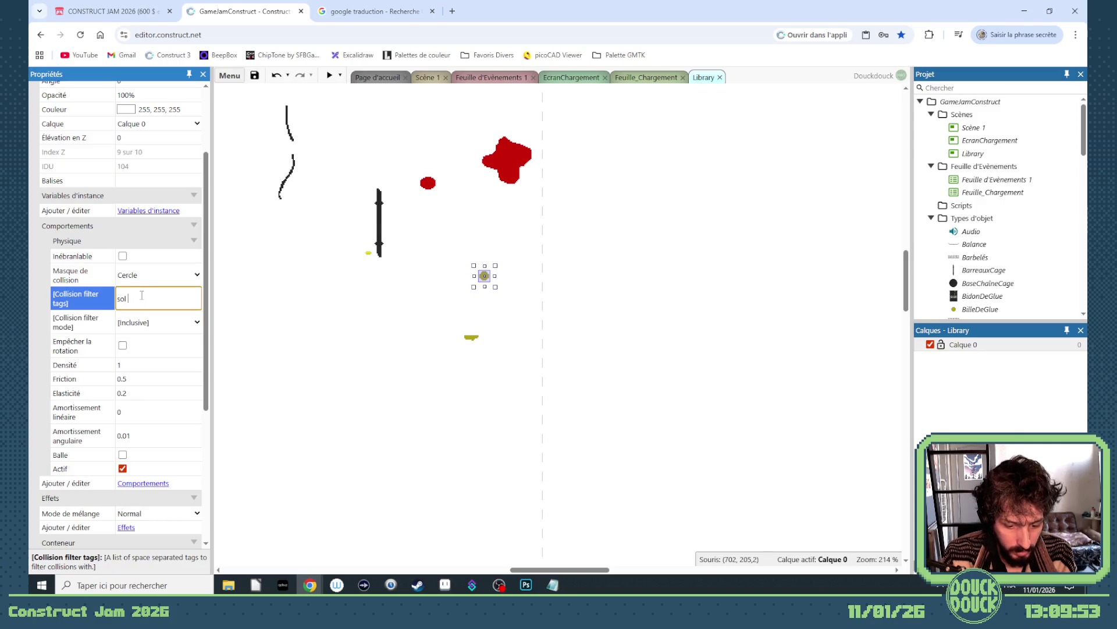
pyautogui.click(428, 78)
# Step: Raise both bottom points of BidonDeGlue's collision polygon, then launch a preview
pyautogui.doubleClick(441, 348)
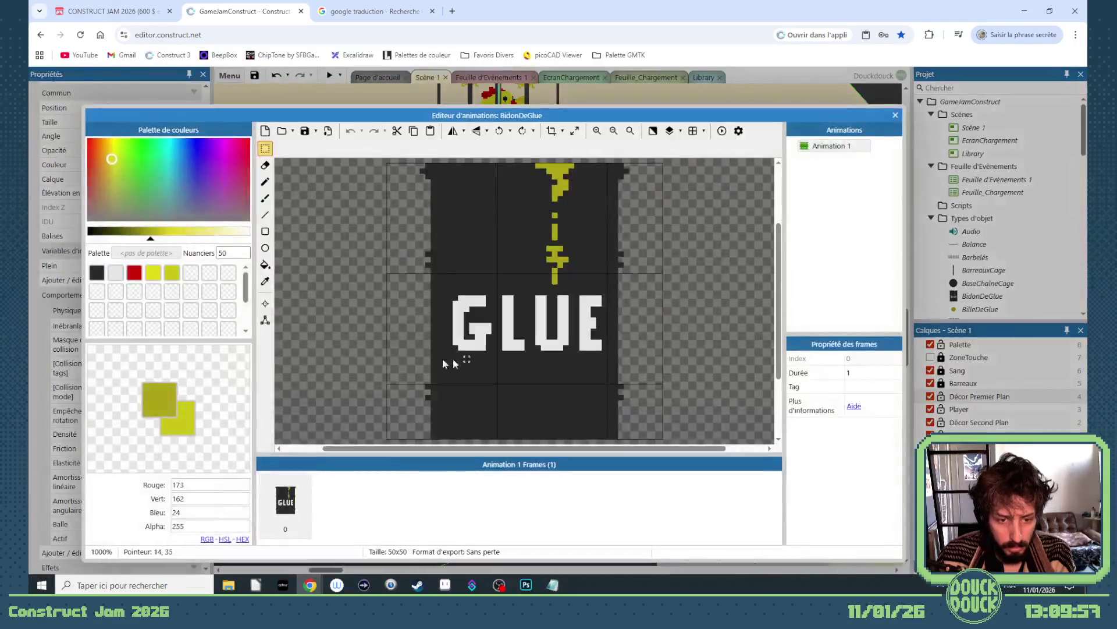
pyautogui.moveTo(480, 425); pyautogui.dragTo(481, 408)
pyautogui.moveTo(575, 424); pyautogui.dragTo(576, 408)
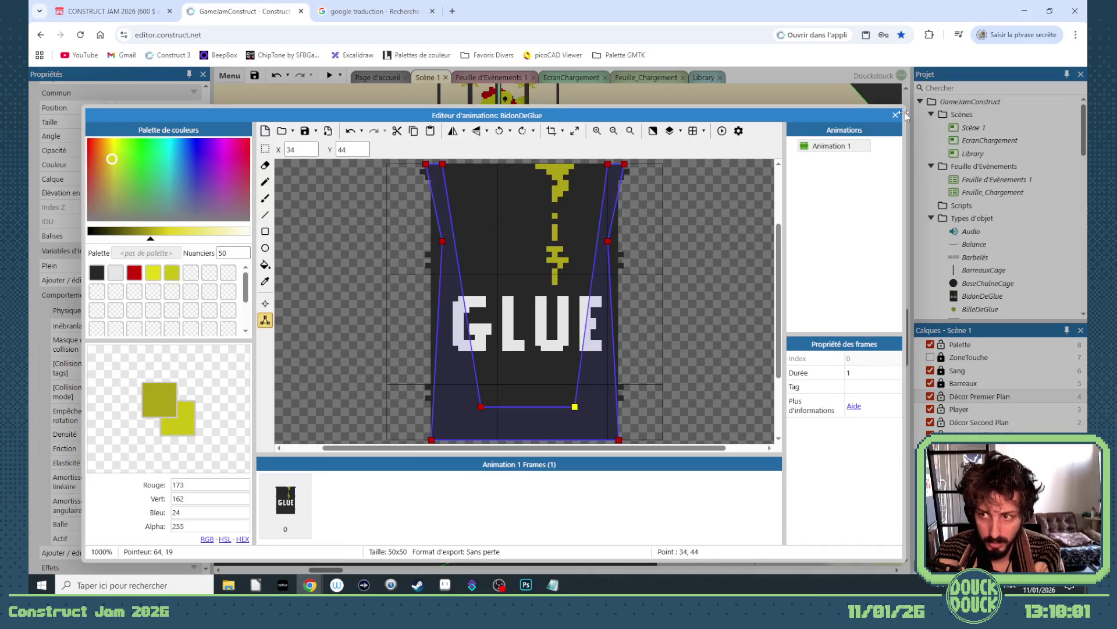
pyautogui.click(896, 115)
pyautogui.click(329, 75)
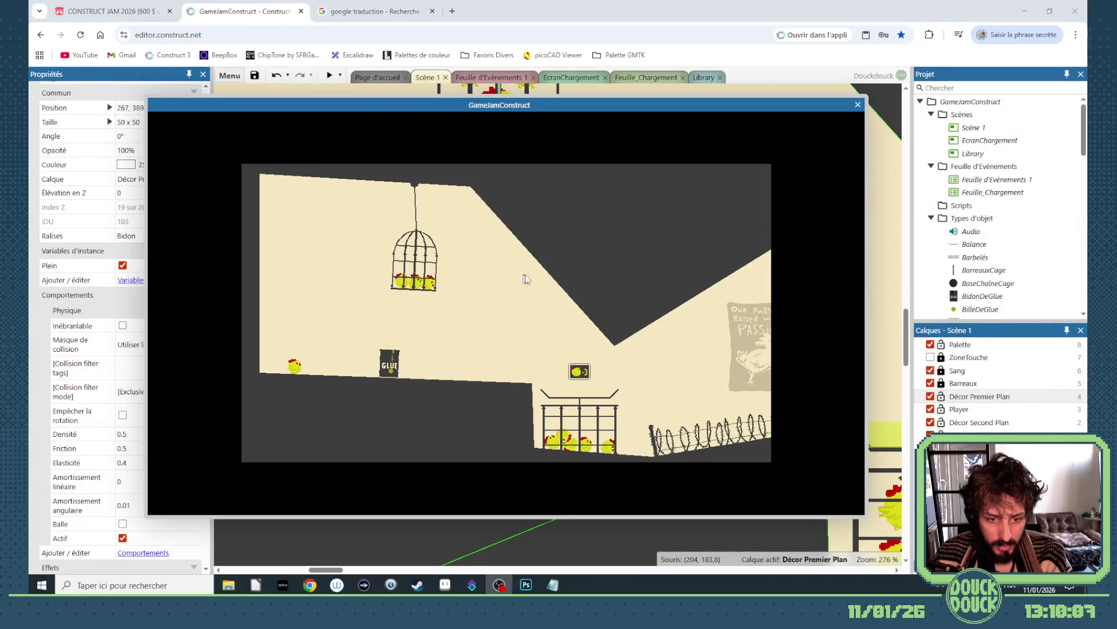
# Step: Play the level fullscreen to test the barrel, then exit and close the preview
pyautogui.click(481, 281)
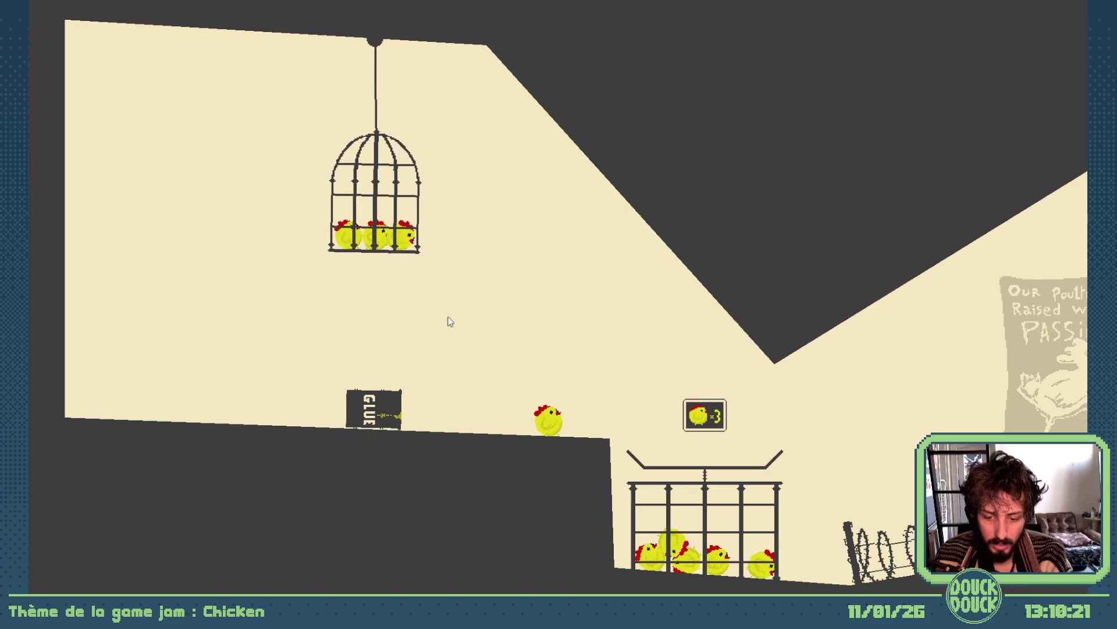
pyautogui.press('Escape')
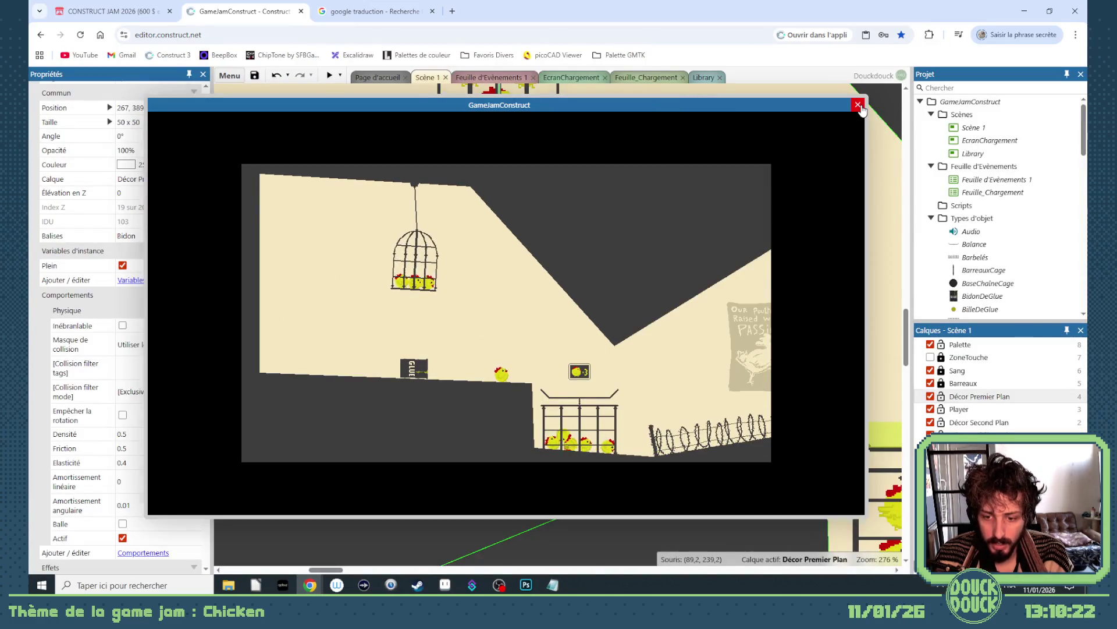
pyautogui.click(859, 106)
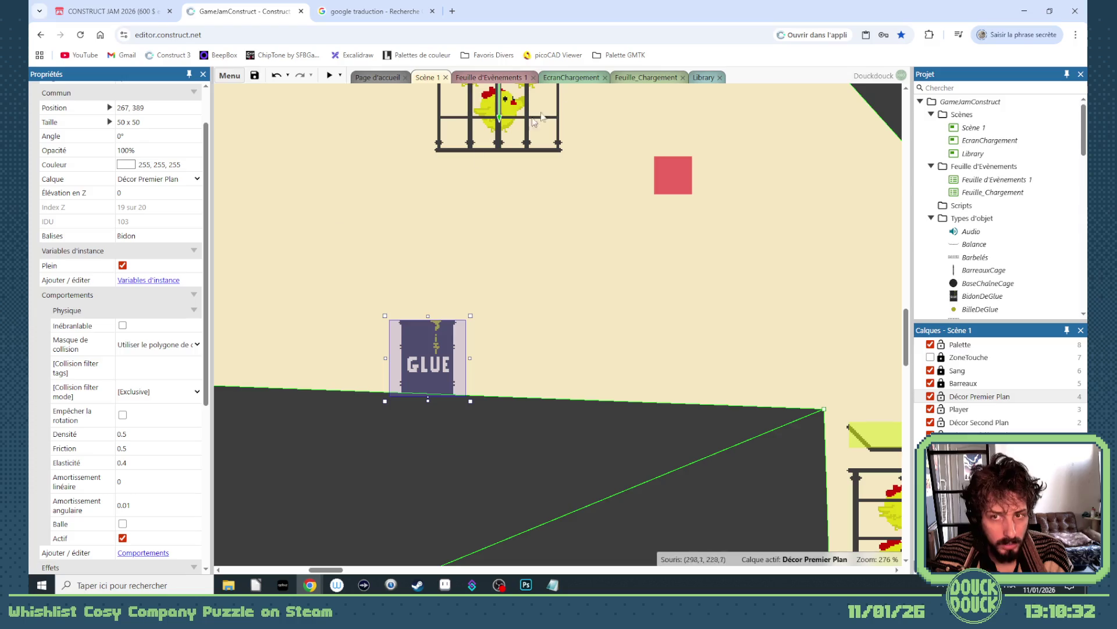
# Step: In Library, delete 'sol' from BilleDeGlue's collision filter tags, leaving only Bidon
pyautogui.click(702, 77)
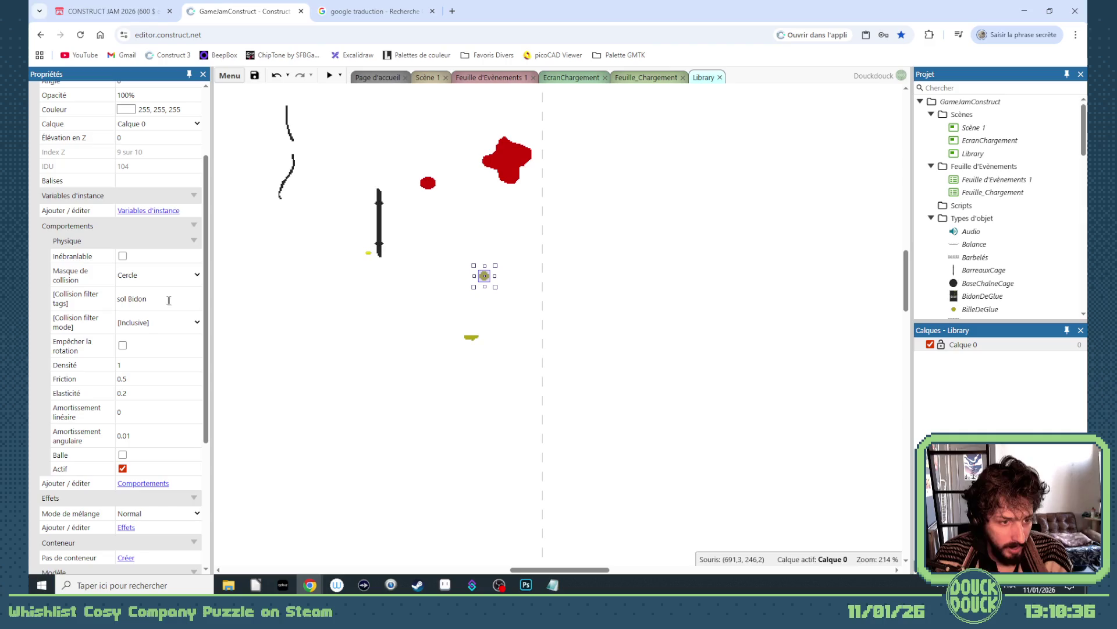
pyautogui.click(129, 298)
pyautogui.press('End')
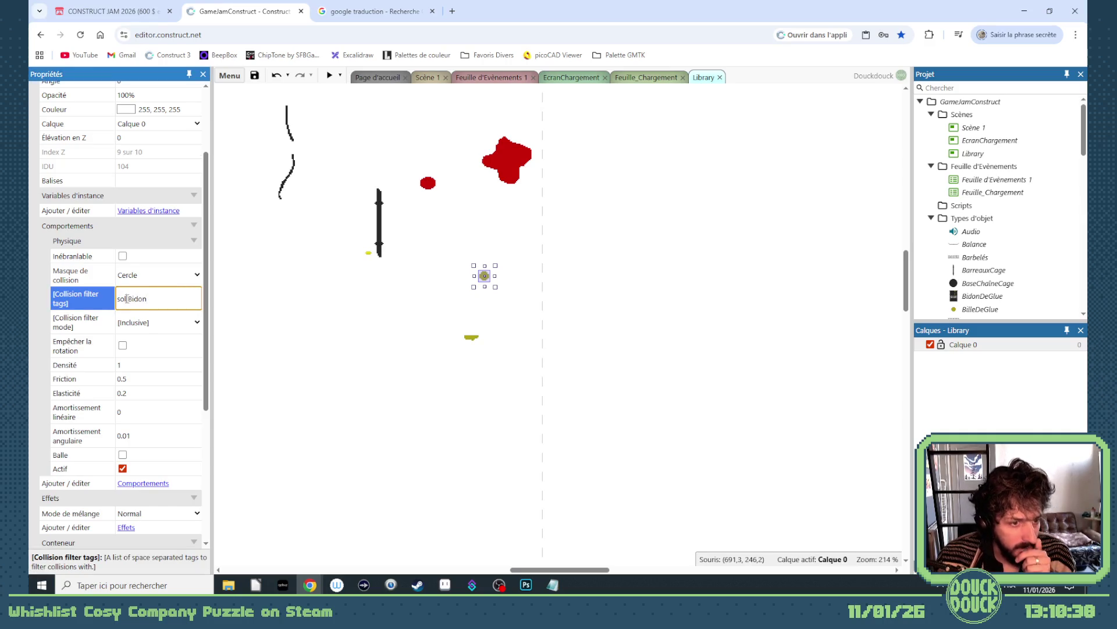
pyautogui.doubleClick(124, 299)
pyautogui.press('BackSpace')
pyautogui.press('Tab')
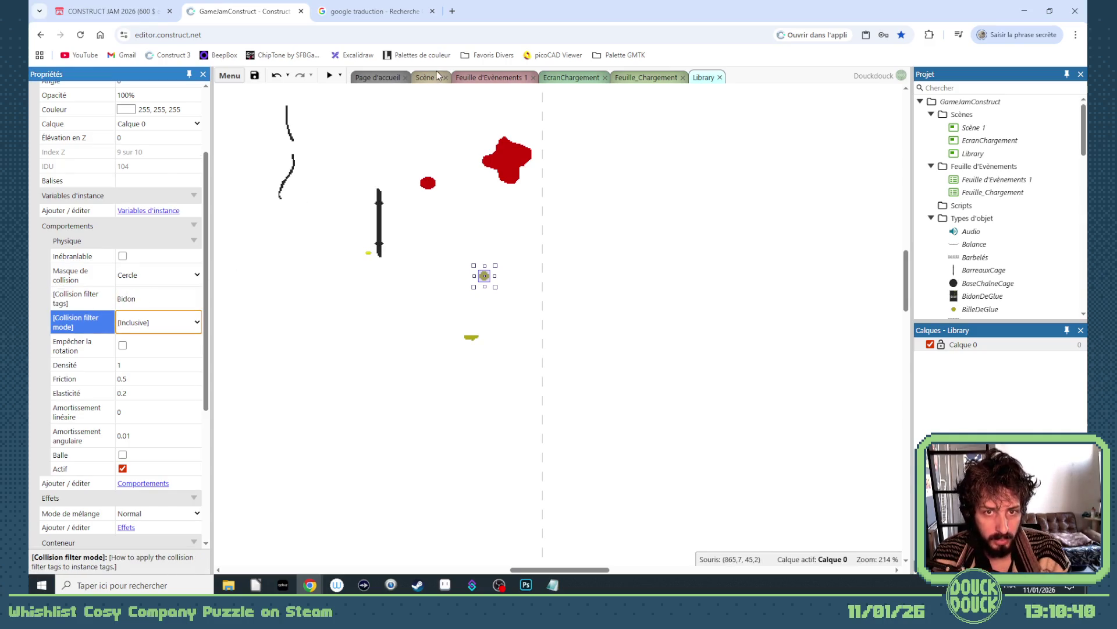
pyautogui.click(437, 76)
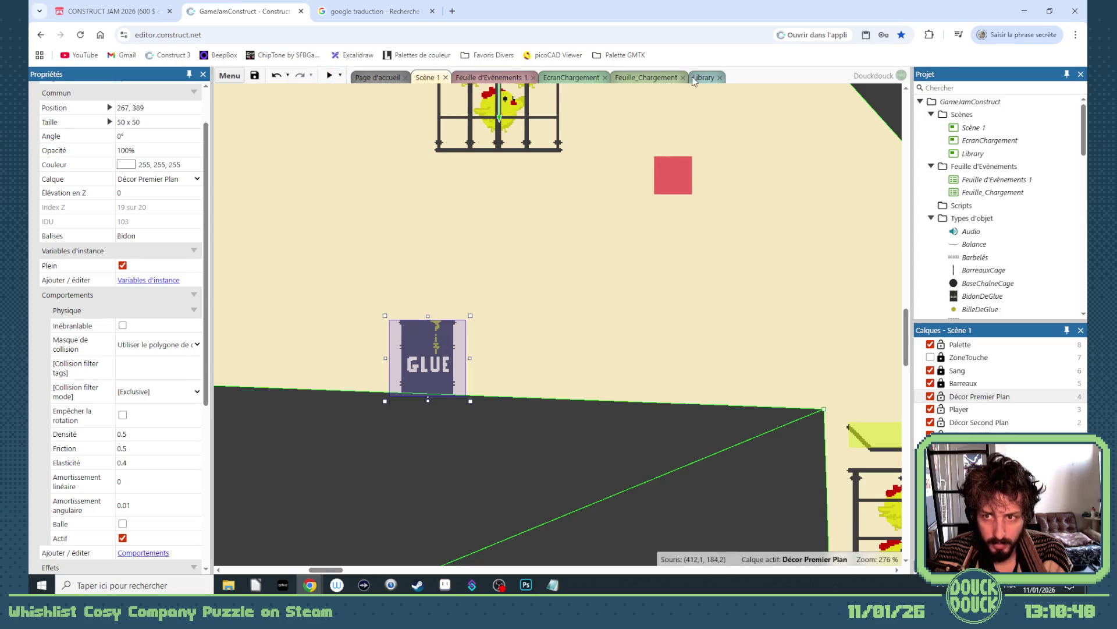
# Step: Edit the spawn event's action so BilleDeGlue is moved behind BidonDeGlue
pyautogui.click(517, 78)
pyautogui.scroll(-1, 478, 433)
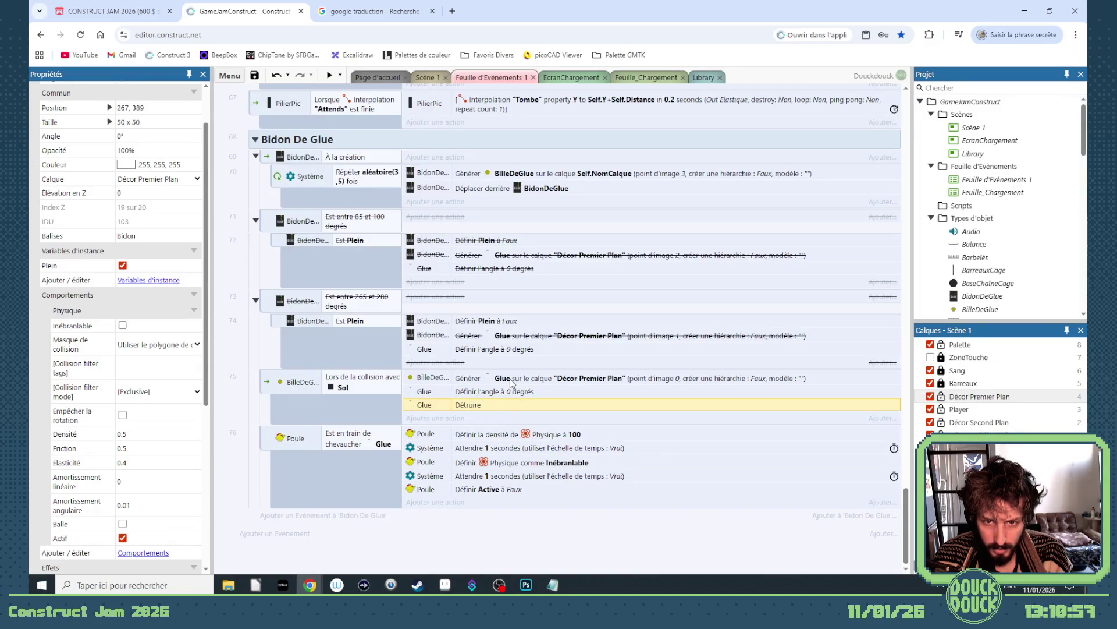
pyautogui.doubleClick(438, 191)
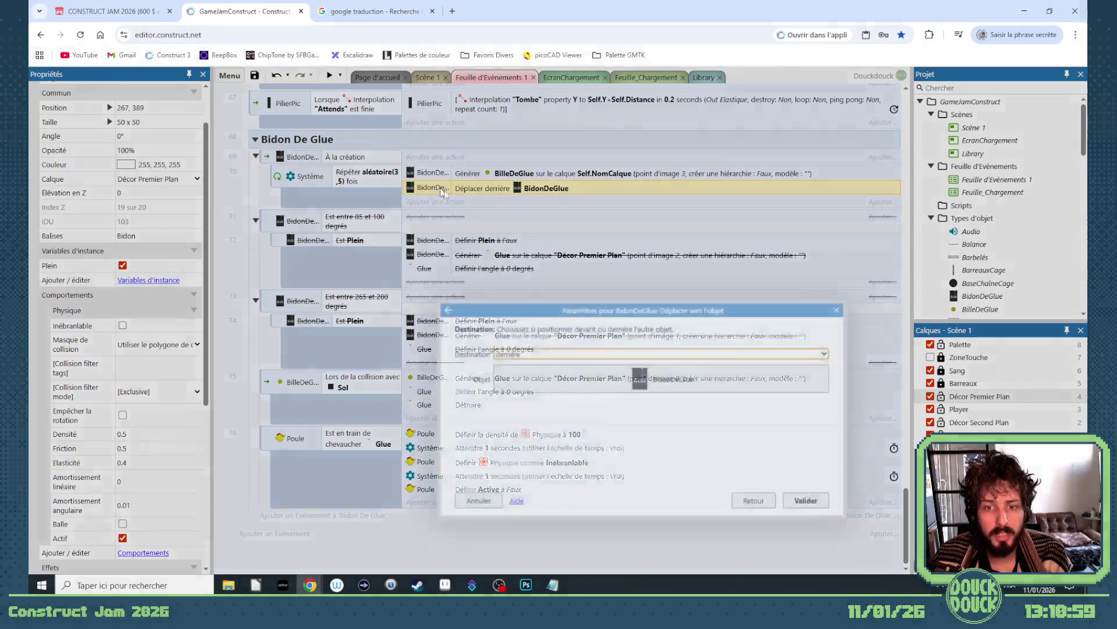
pyautogui.click(748, 499)
pyautogui.click(678, 464)
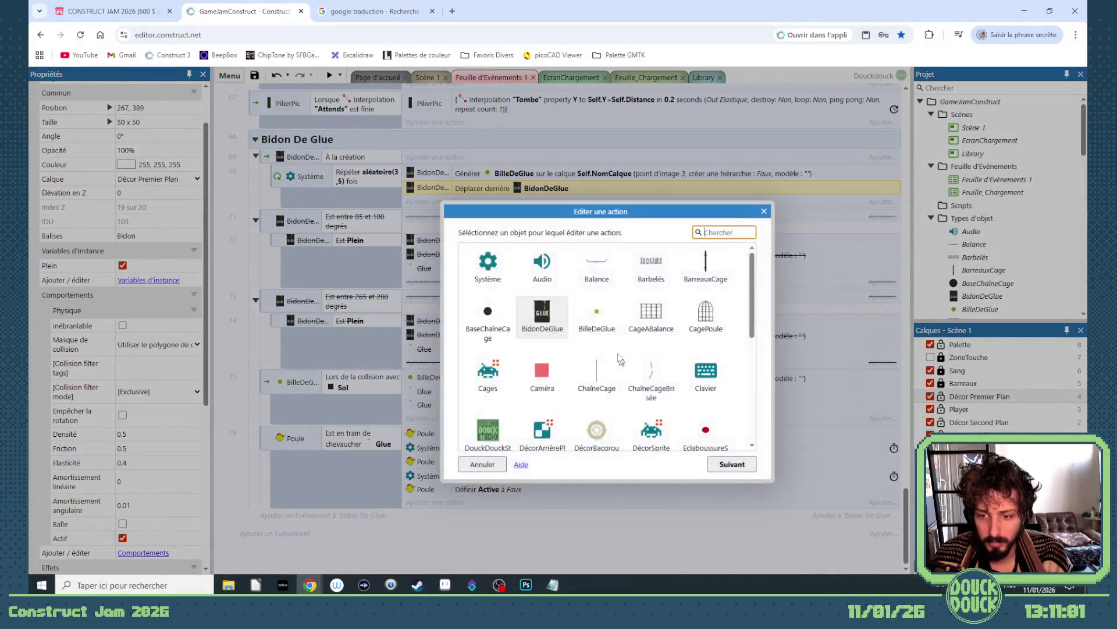
pyautogui.click(593, 311)
pyautogui.click(732, 471)
pyautogui.click(732, 472)
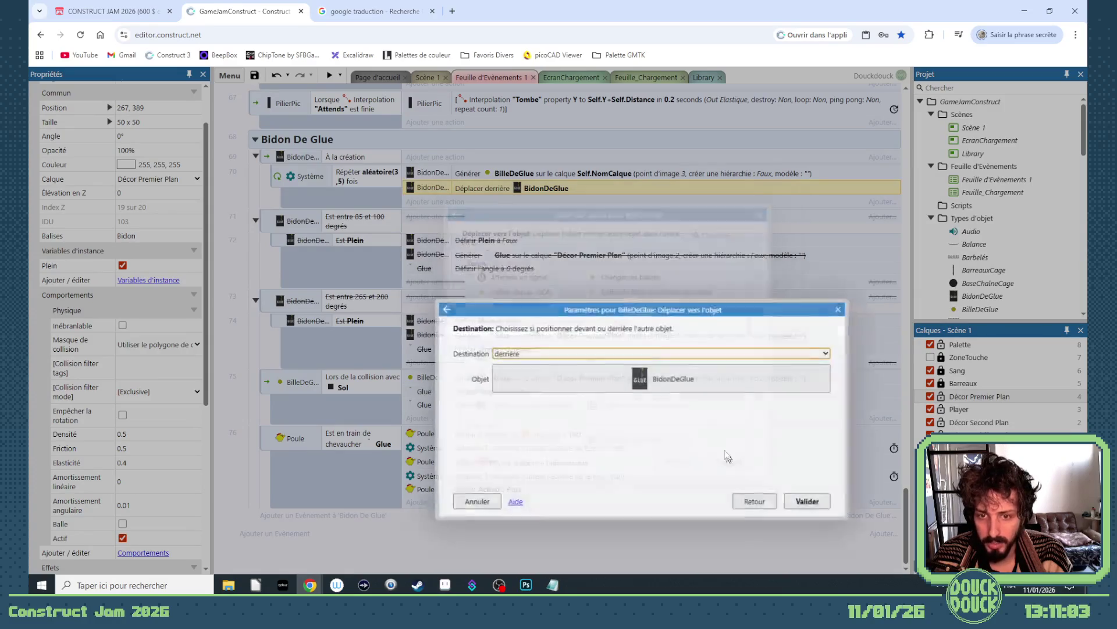
pyautogui.click(803, 498)
pyautogui.click(424, 78)
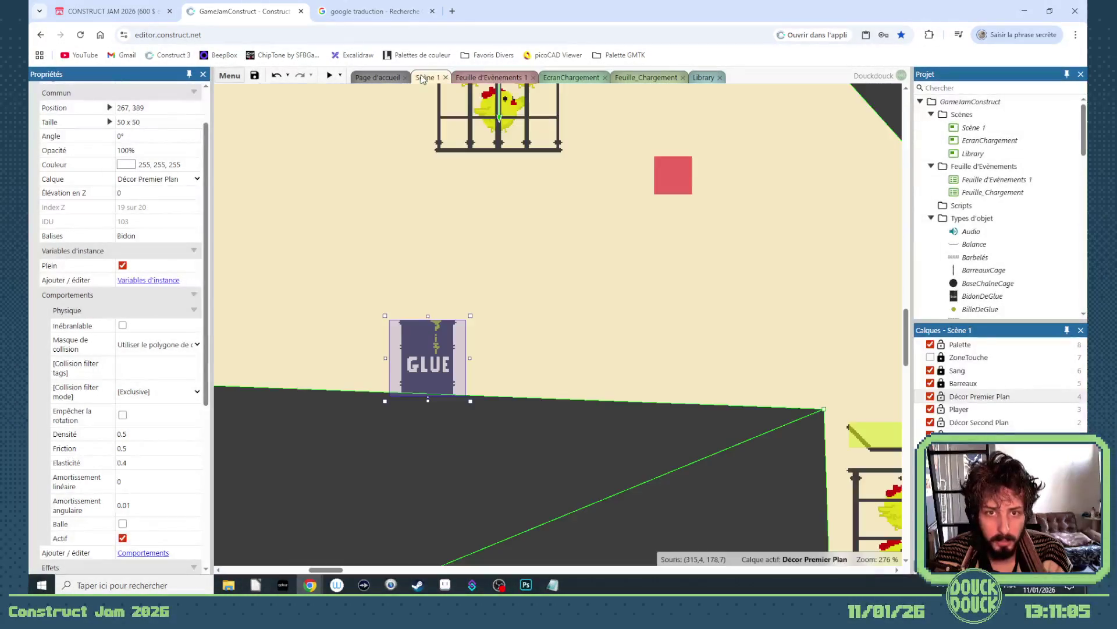
# Step: Preview the level fullscreen to watch the glue barrel, then exit fullscreen
pyautogui.click(329, 75)
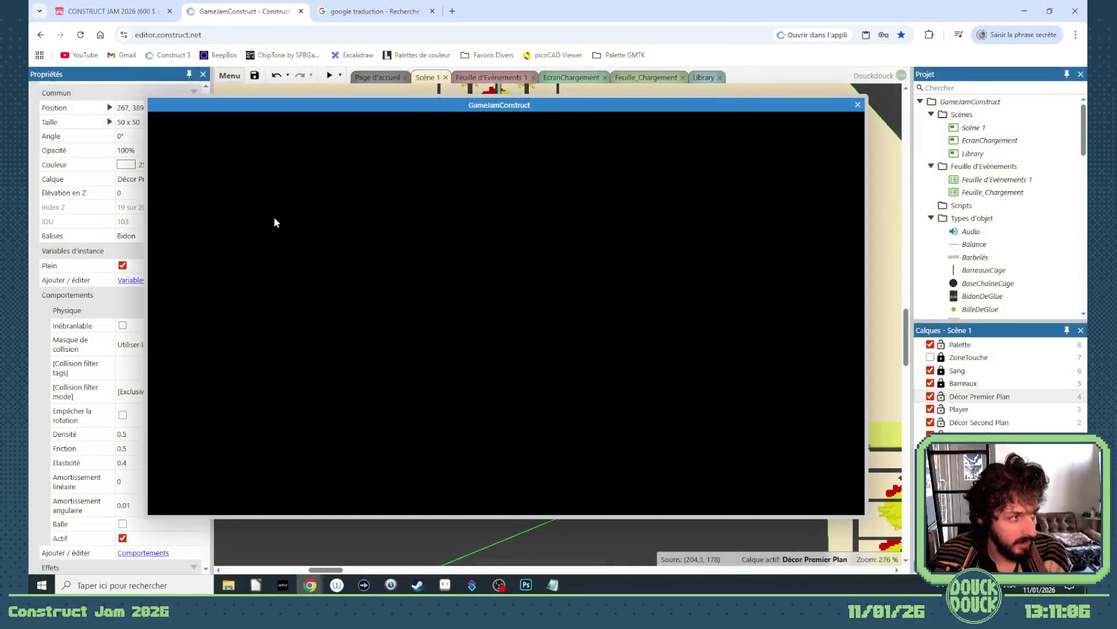
pyautogui.click(317, 232)
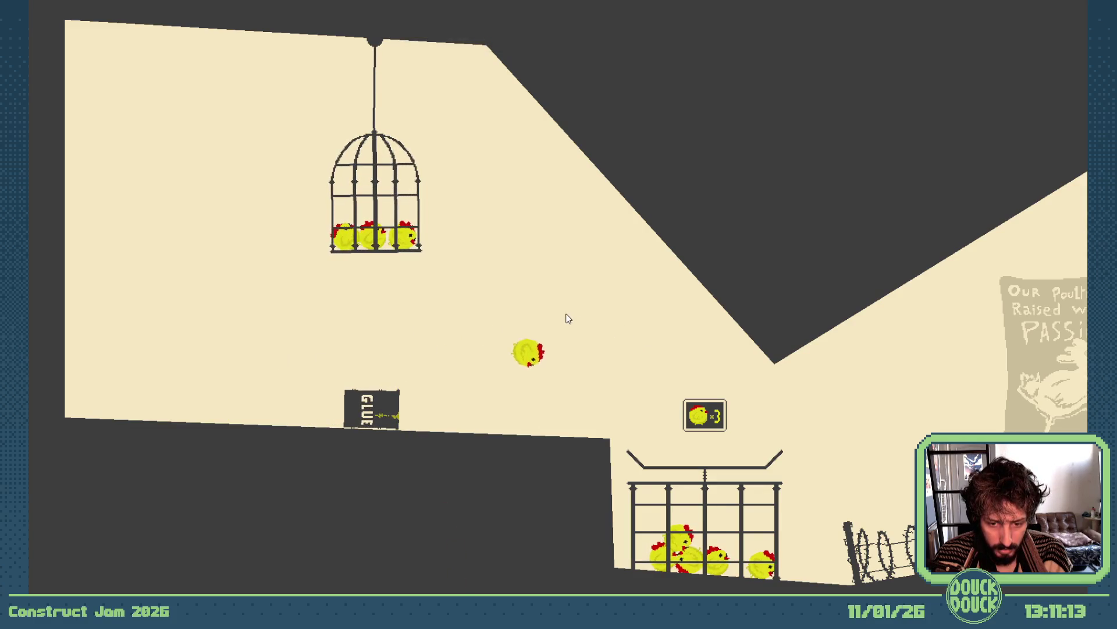
pyautogui.press('Escape')
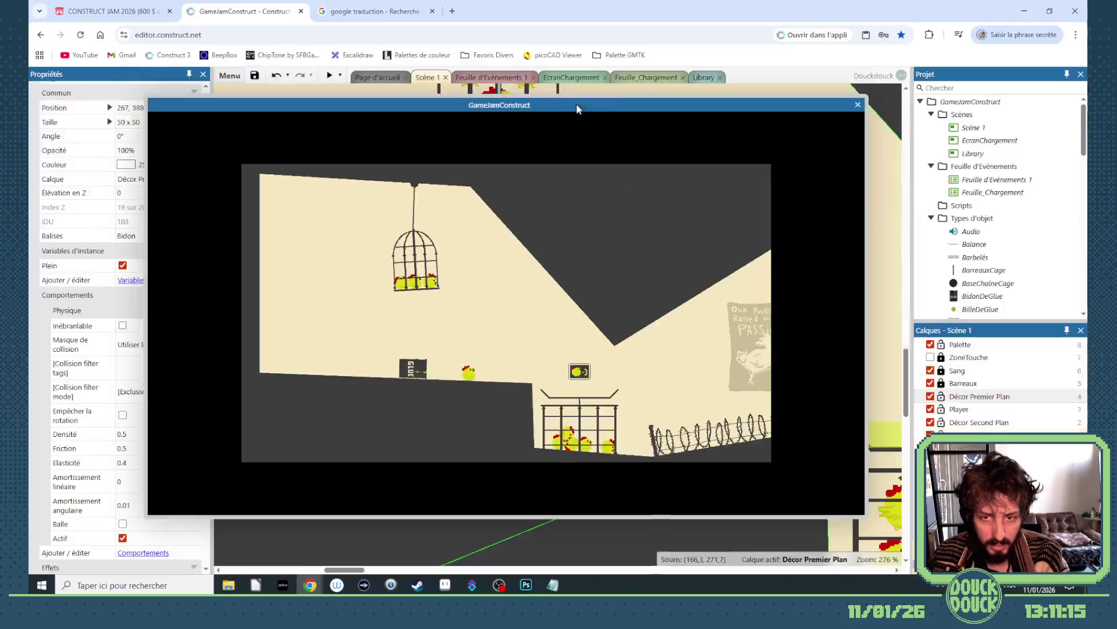
# Step: Close the preview and add 'sol' before Bidon in BilleDeGlue's collision filter tags
pyautogui.click(858, 103)
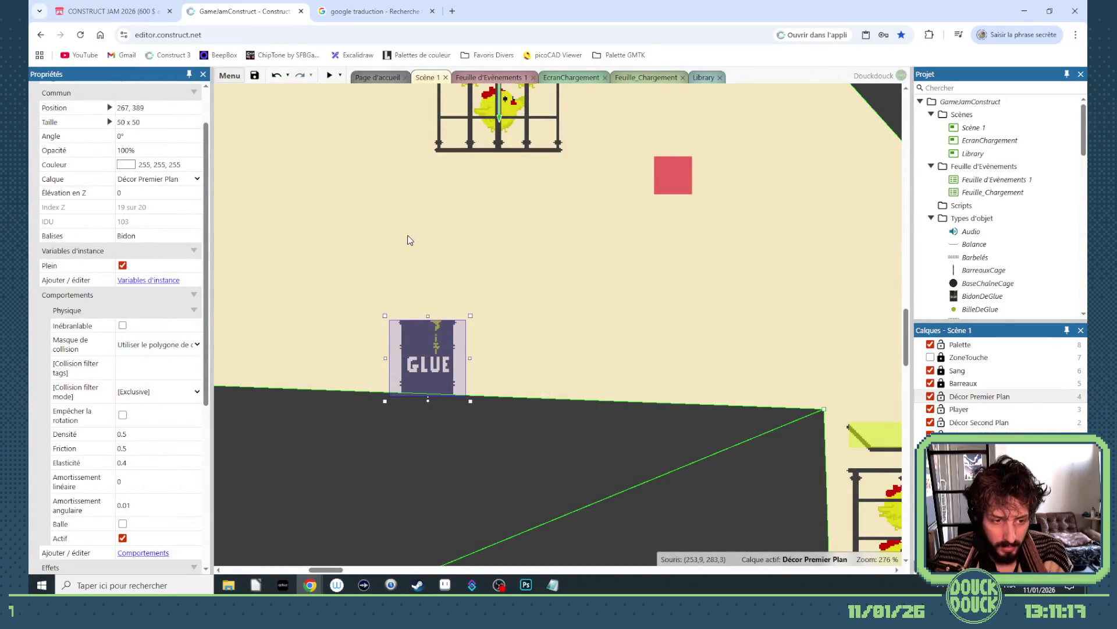
pyautogui.click(704, 76)
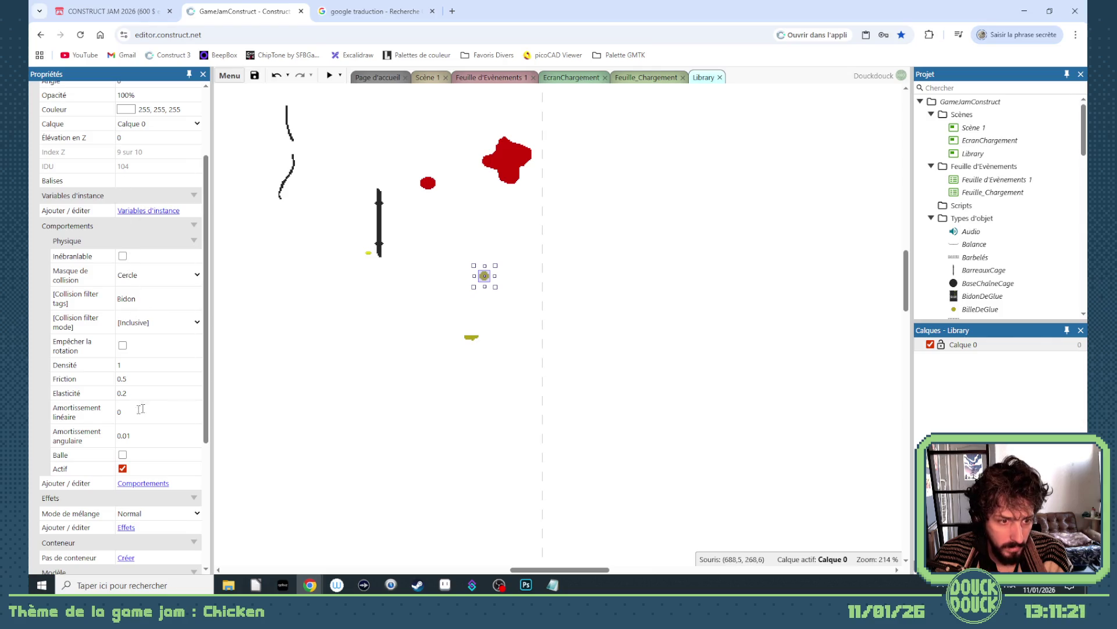
pyautogui.click(125, 297)
pyautogui.press('Home')
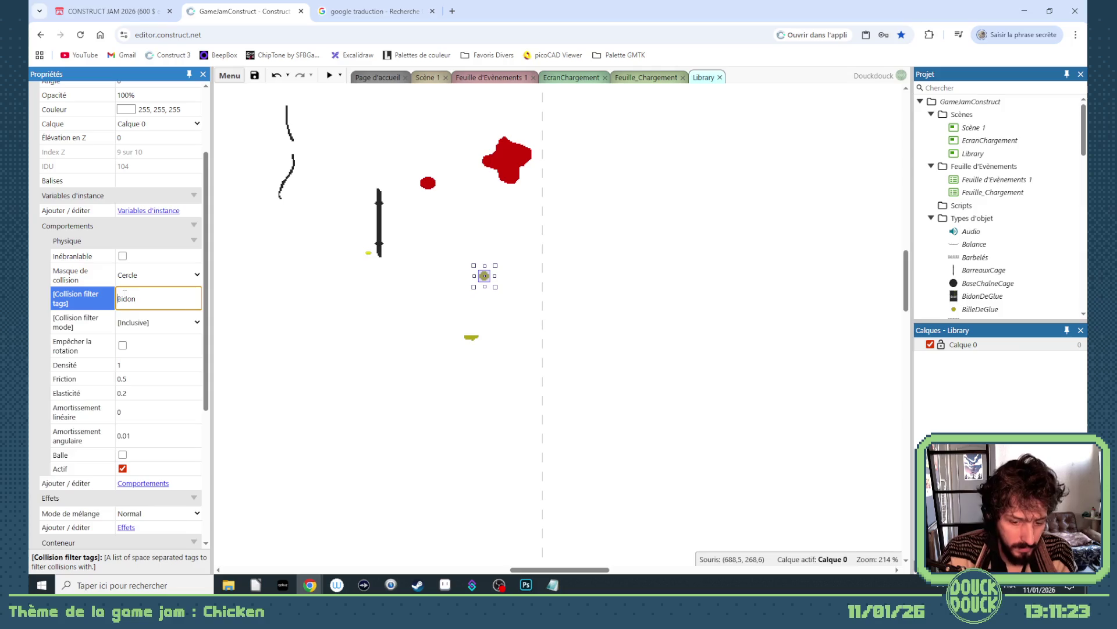
pyautogui.write('sol')
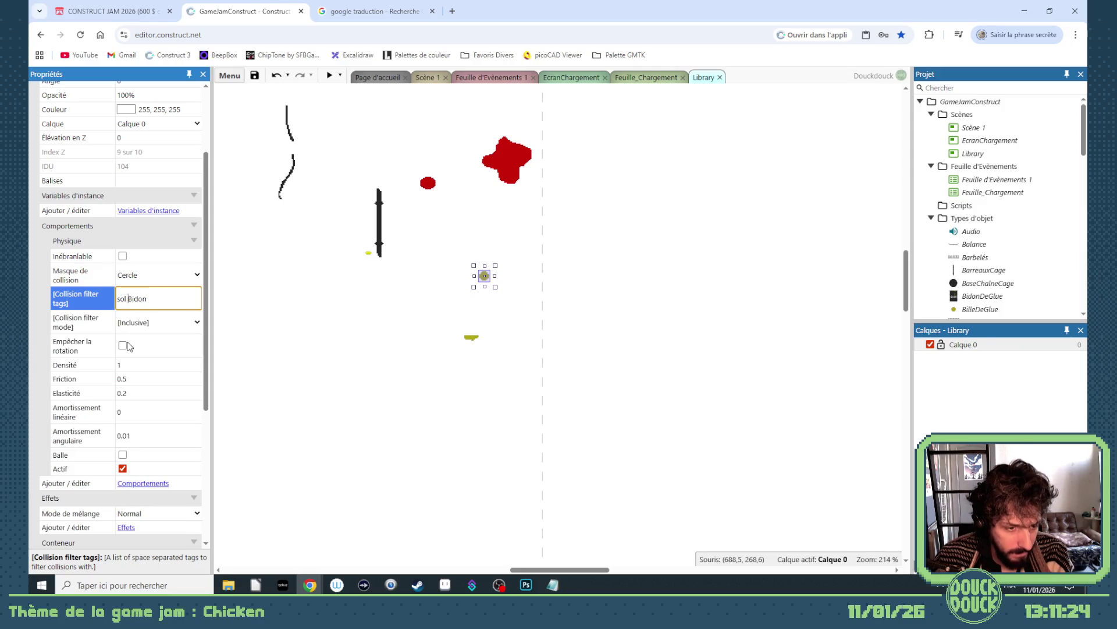
# Step: Set the collision mask to Boîte de délimitation and auto-fit the glue ball's collision polygon
pyautogui.click(133, 276)
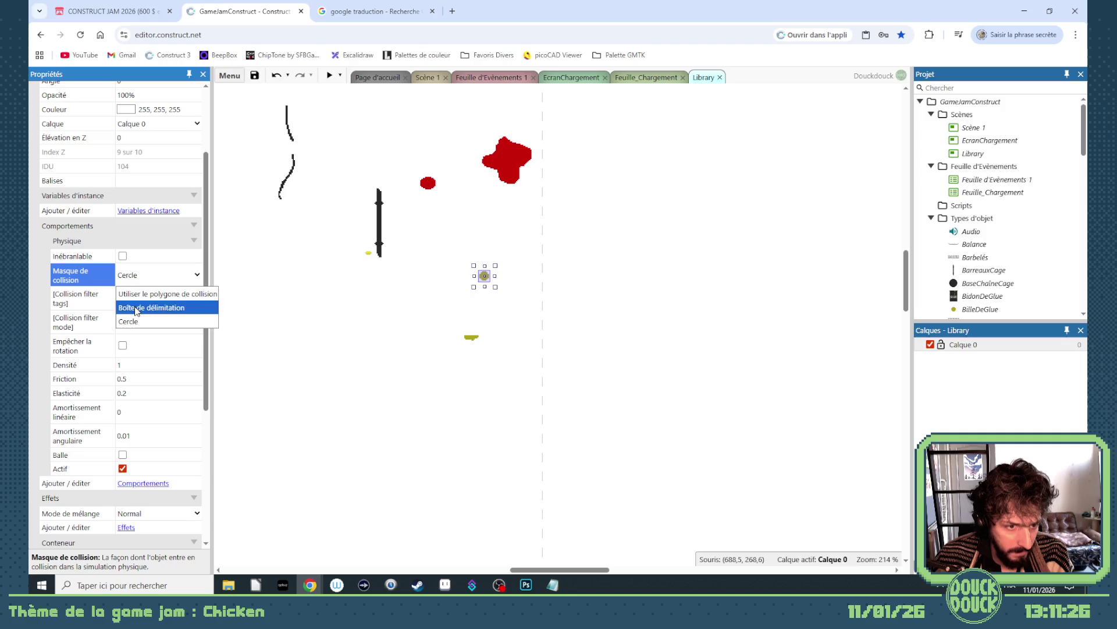
pyautogui.click(153, 305)
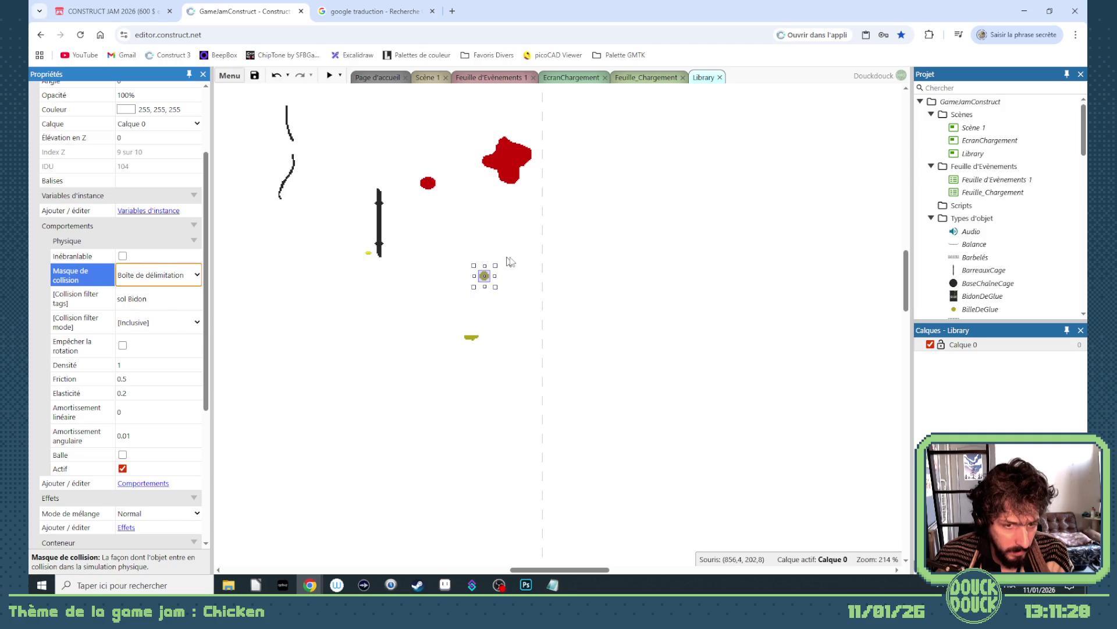
pyautogui.doubleClick(487, 276)
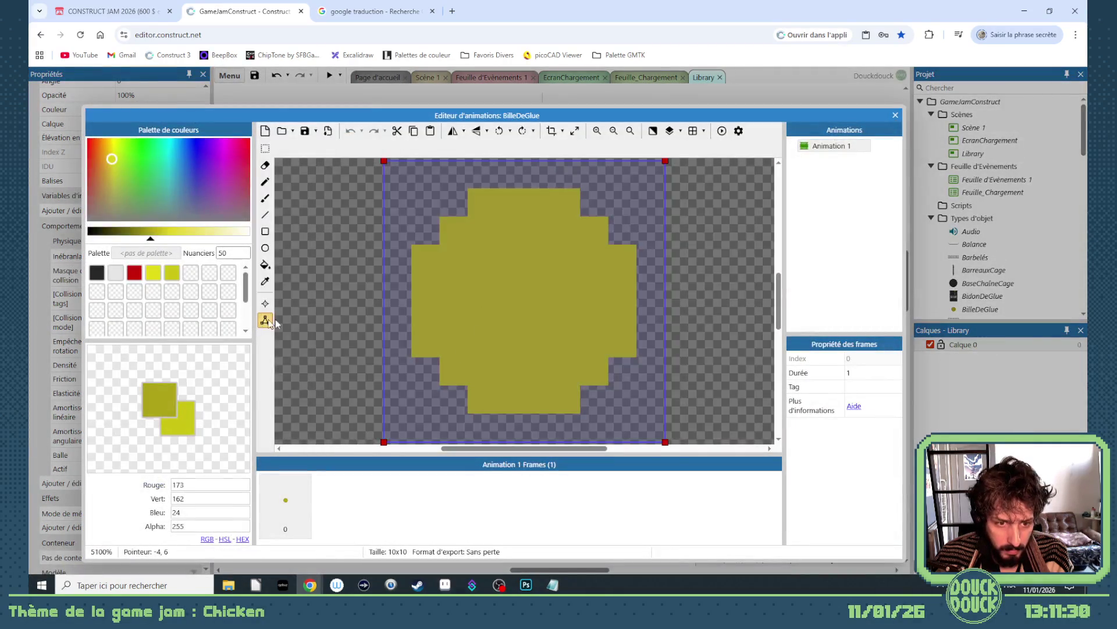
pyautogui.rightClick(501, 296)
pyautogui.click(579, 428)
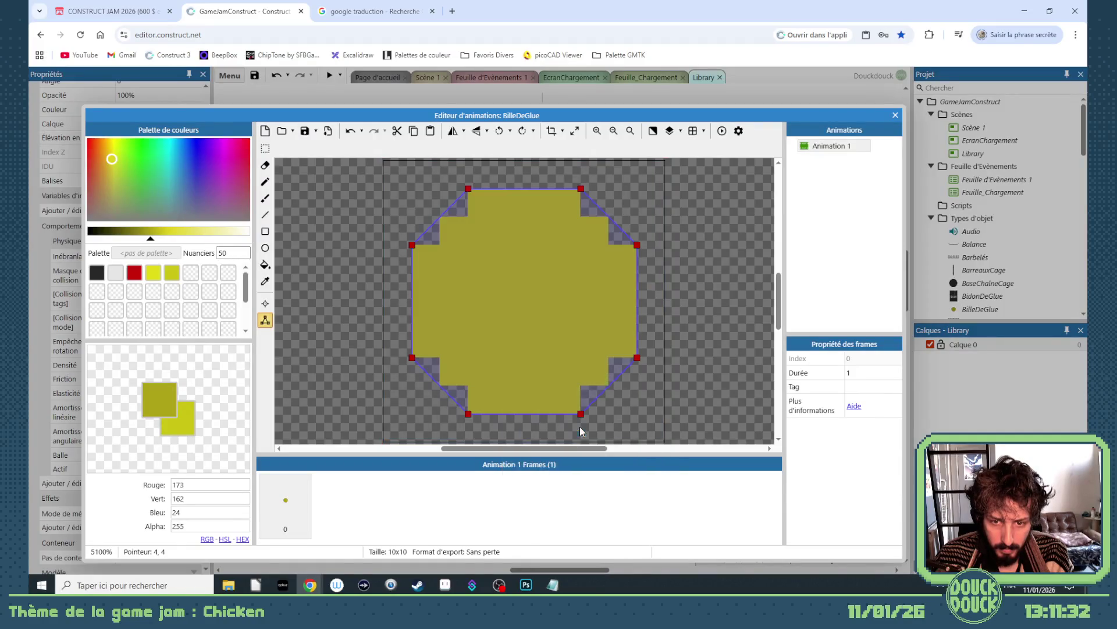
pyautogui.click(896, 115)
# Step: Duplicate the Move behind action in the event sheet
pyautogui.click(428, 78)
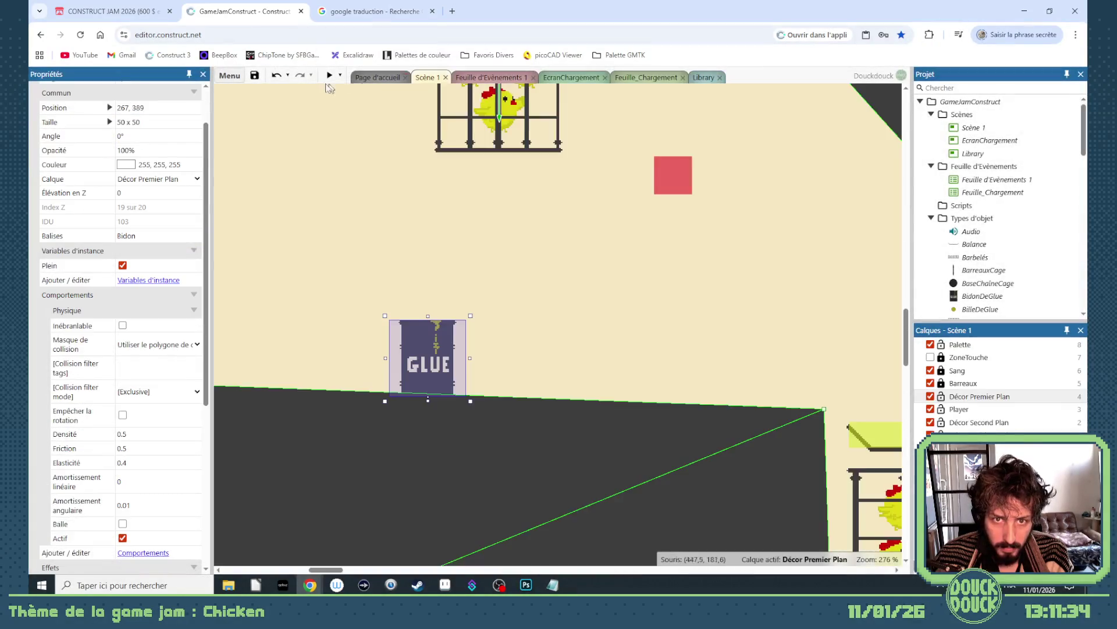
pyautogui.click(494, 76)
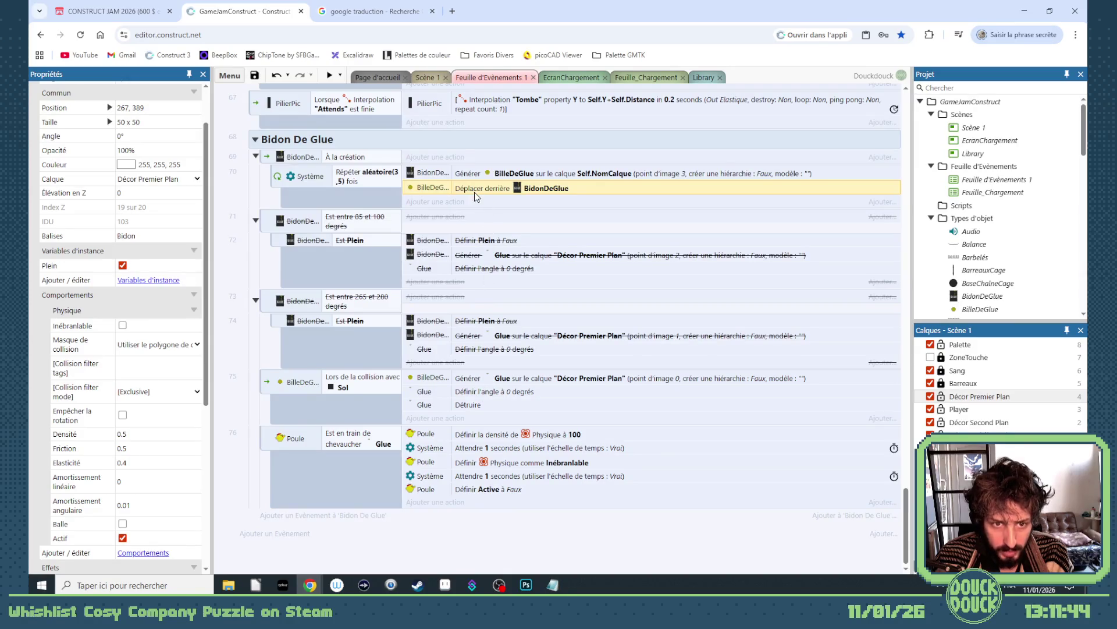
pyautogui.hotkey('ctrl', 'c')
pyautogui.hotkey('ctrl', 'v')
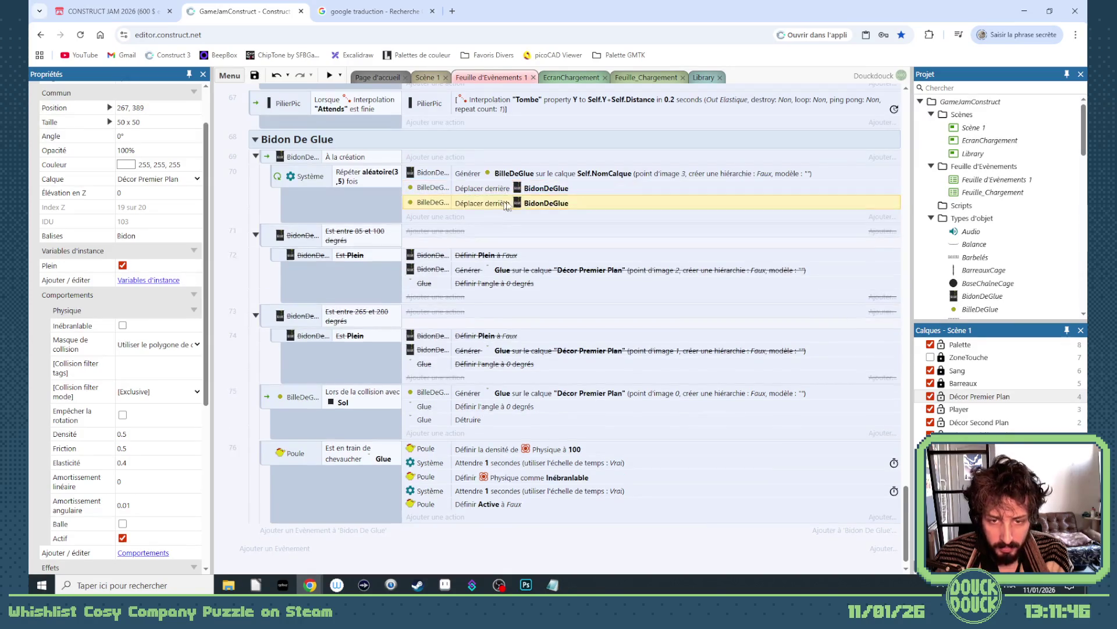
# Step: Replace the duplicate with Set position, X = Self.X + random(-2,2)
pyautogui.doubleClick(506, 205)
pyautogui.click(756, 502)
pyautogui.scroll(-10, 627, 424)
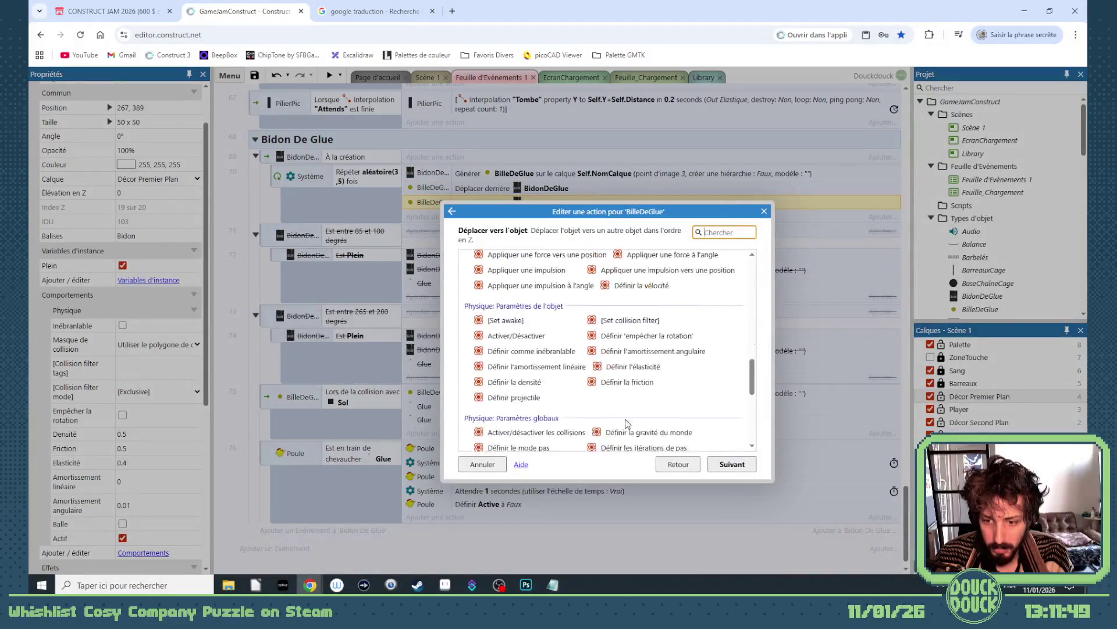
pyautogui.scroll(-3, 627, 424)
pyautogui.doubleClick(617, 331)
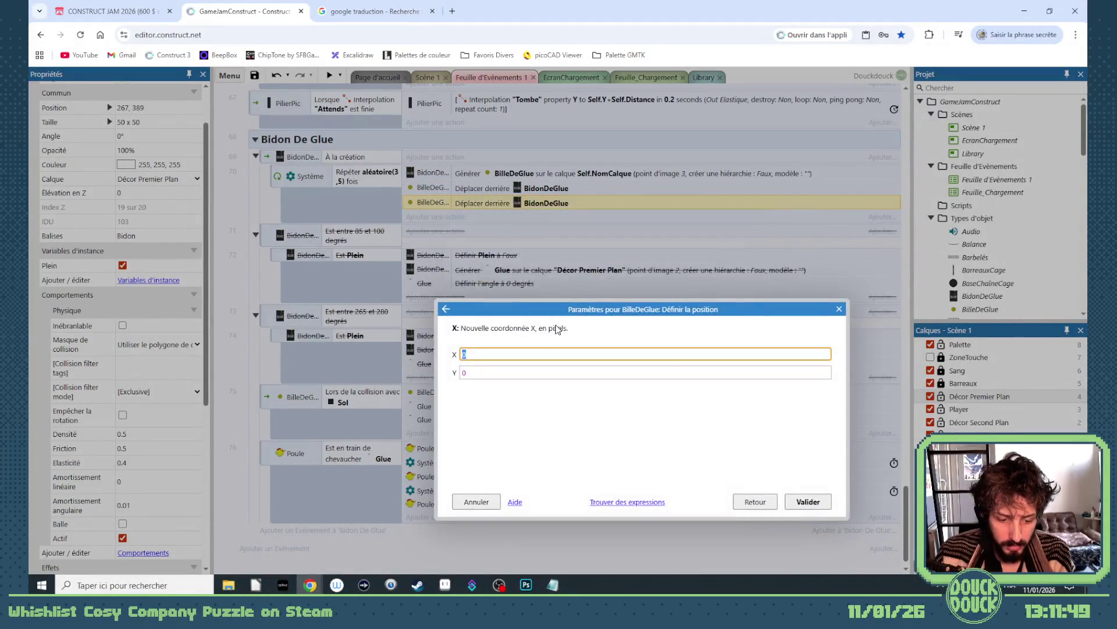
pyautogui.write('s')
pyautogui.press('Return')
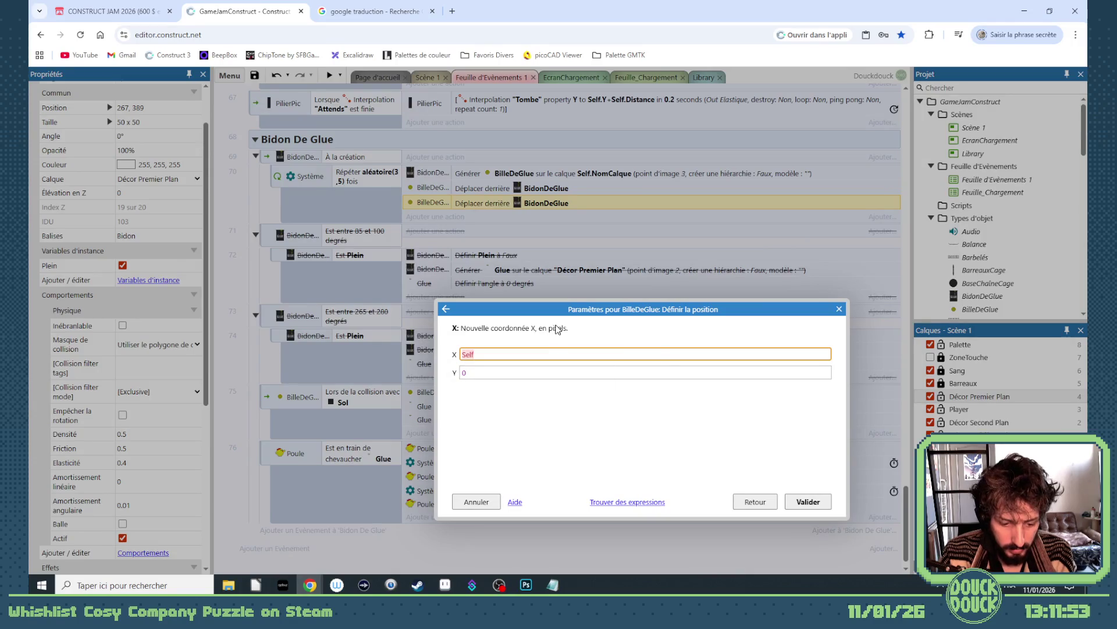
pyautogui.write('.x')
pyautogui.press('Return')
pyautogui.write('+ ')
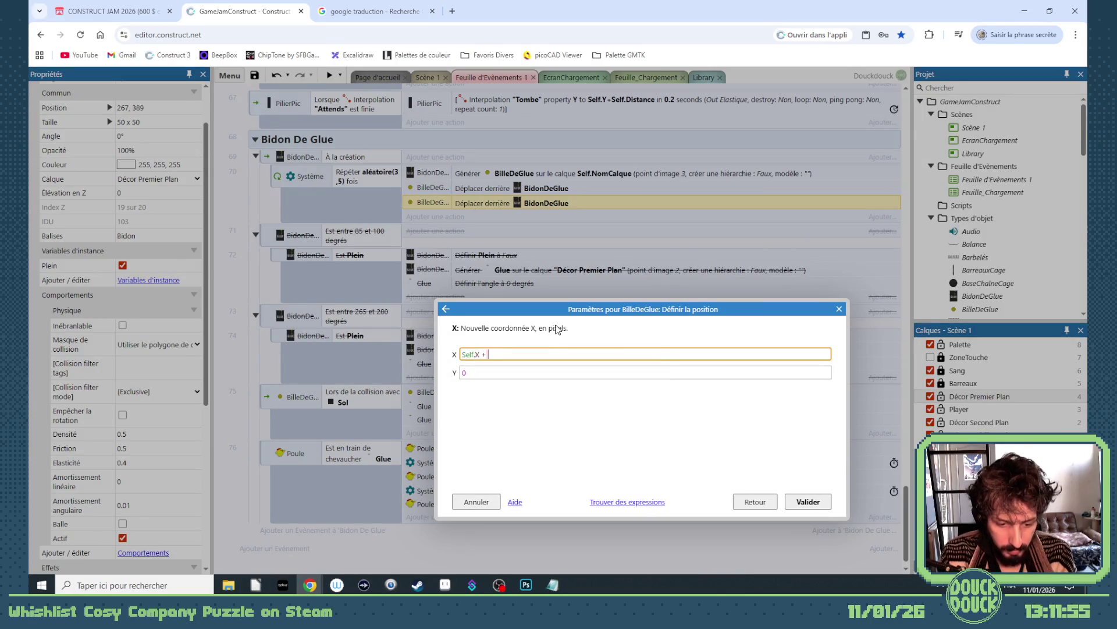
pyautogui.write('ra')
pyautogui.press('Return')
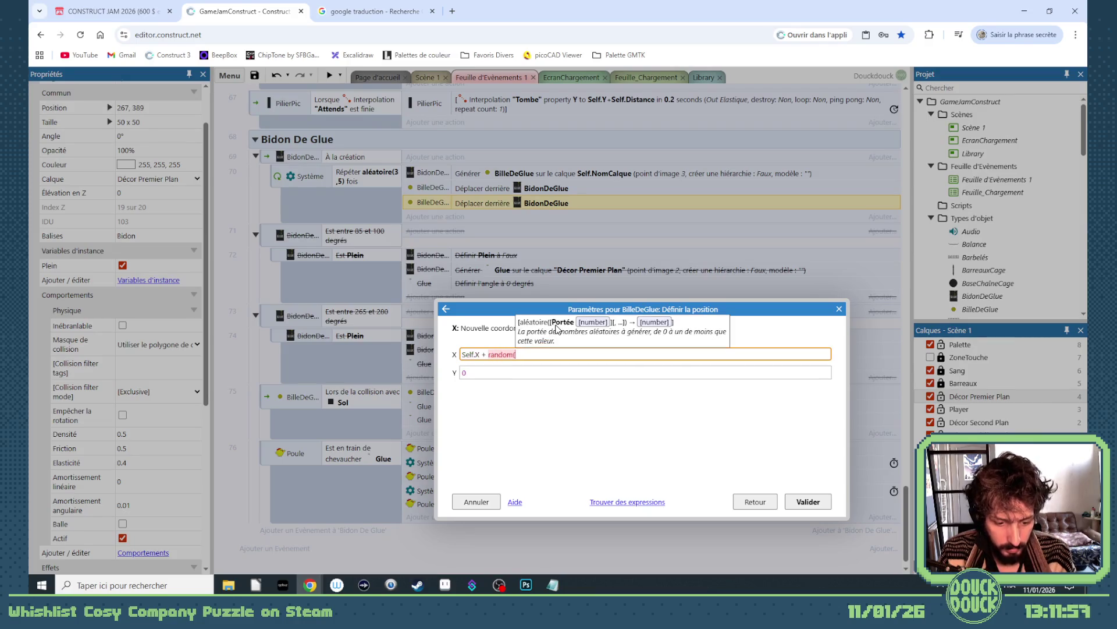
pyautogui.write('-2,2')
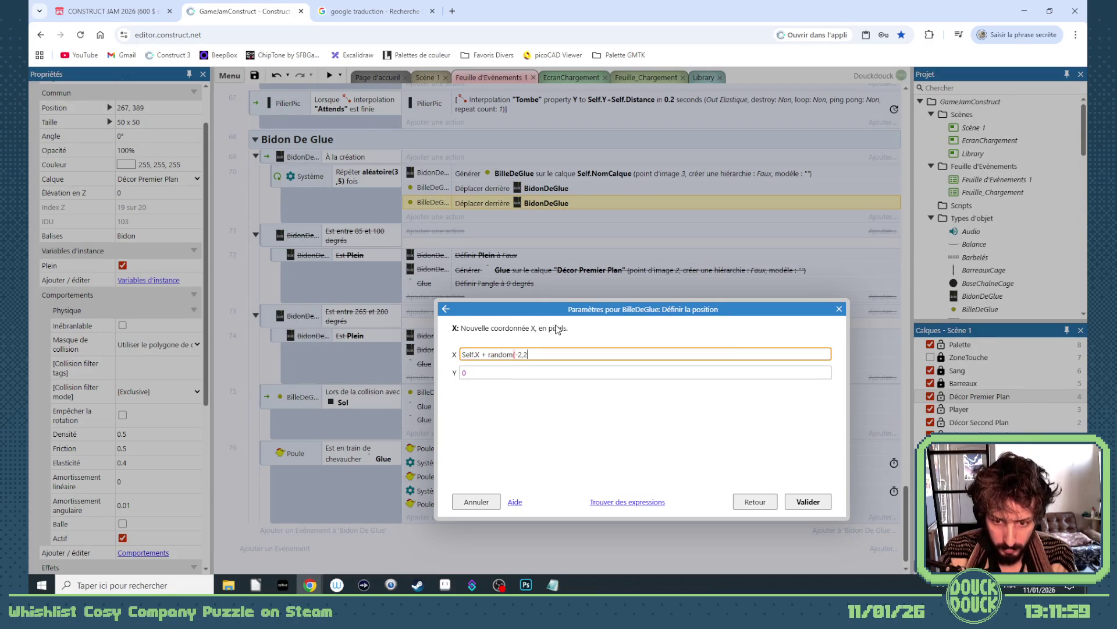
pyautogui.write(')')
# Step: Set the position's Y to Self.Y + random(-2,2) and confirm the action
pyautogui.moveTo(530, 355); pyautogui.dragTo(450, 359)
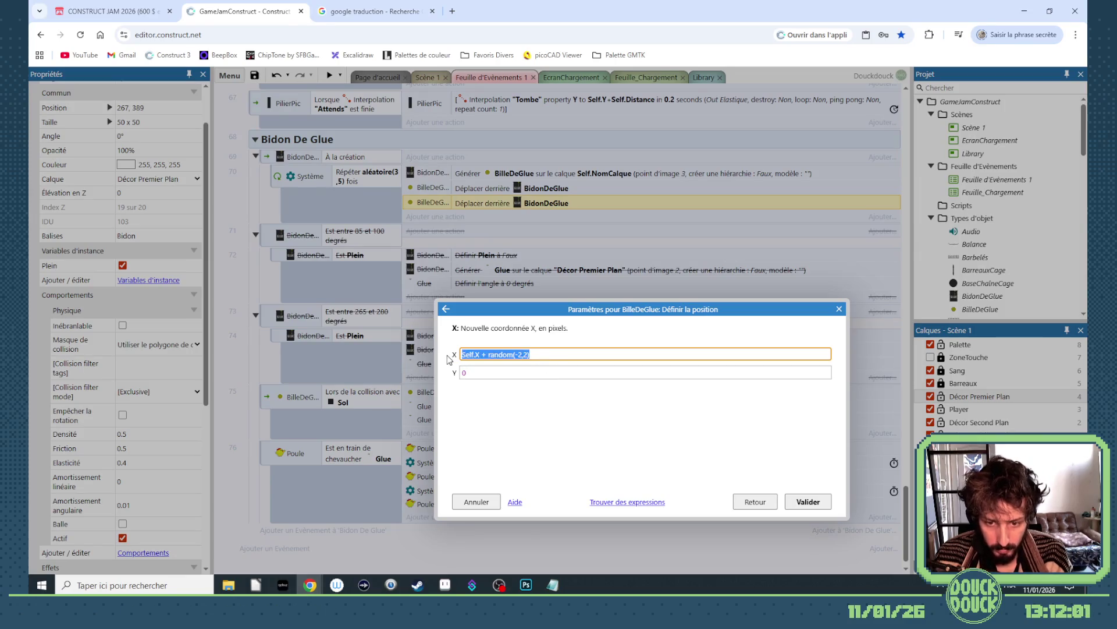
pyautogui.hotkey('ctrl', 'c')
pyautogui.click(465, 370)
pyautogui.hotkey('ctrl', 'v')
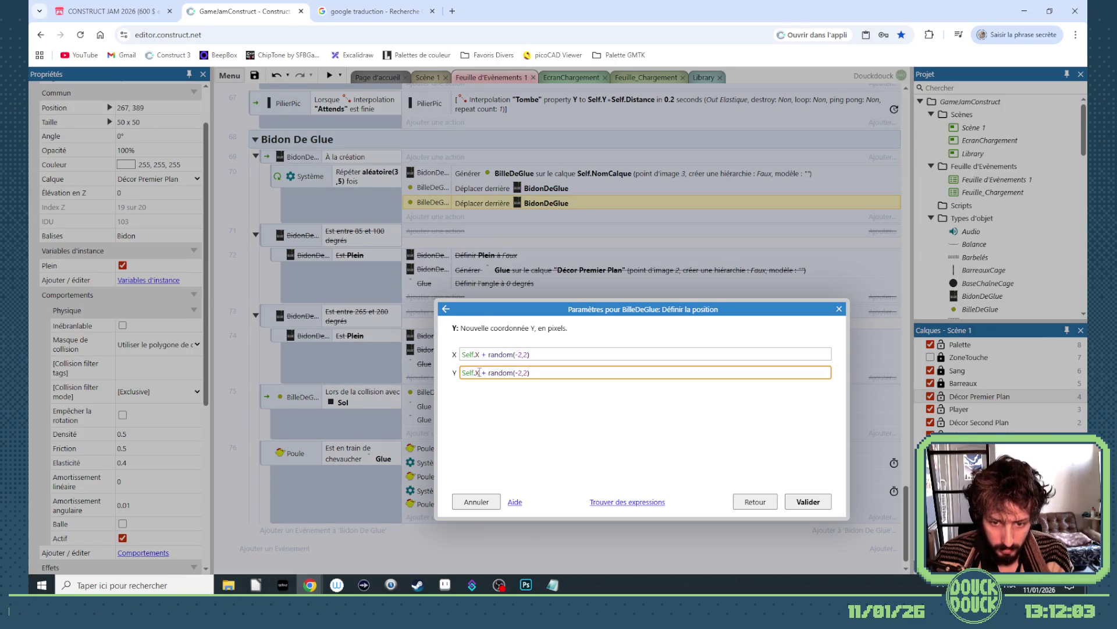
pyautogui.click(479, 372)
pyautogui.press('BackSpace')
pyautogui.write('Y')
pyautogui.press('Return')
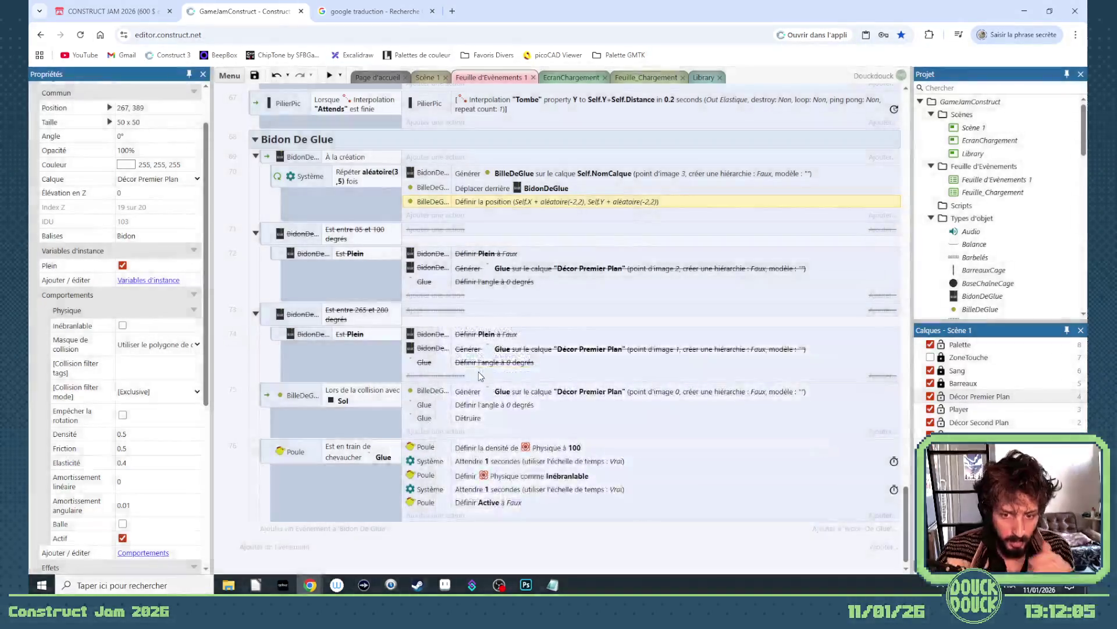
# Step: Run a fullscreen preview of Scène 1
pyautogui.click(428, 77)
pyautogui.click(329, 75)
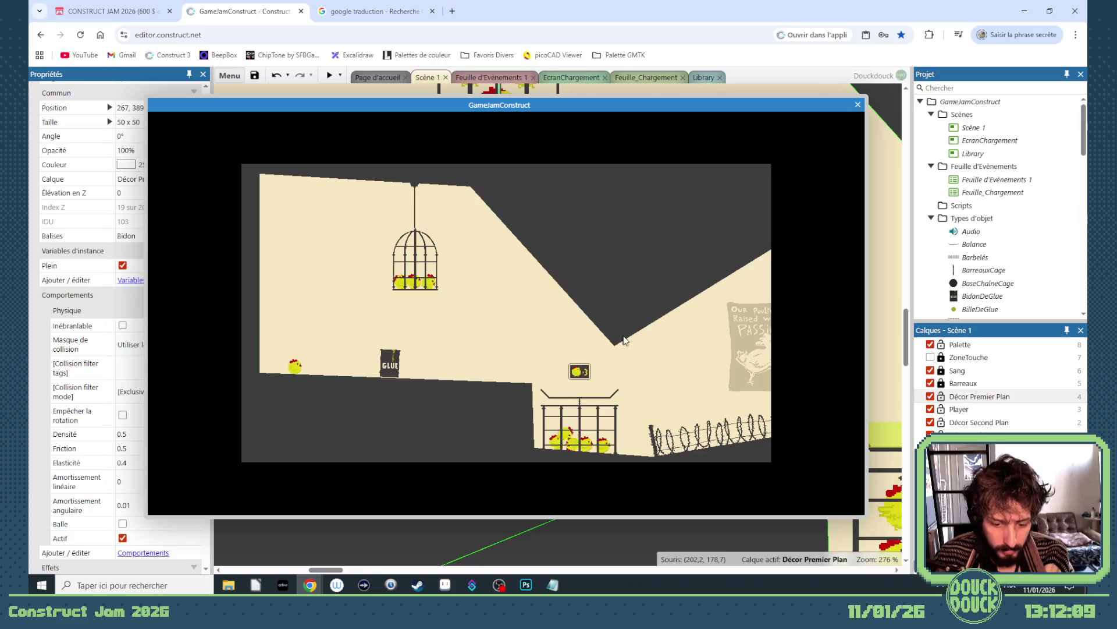
pyautogui.click(679, 329)
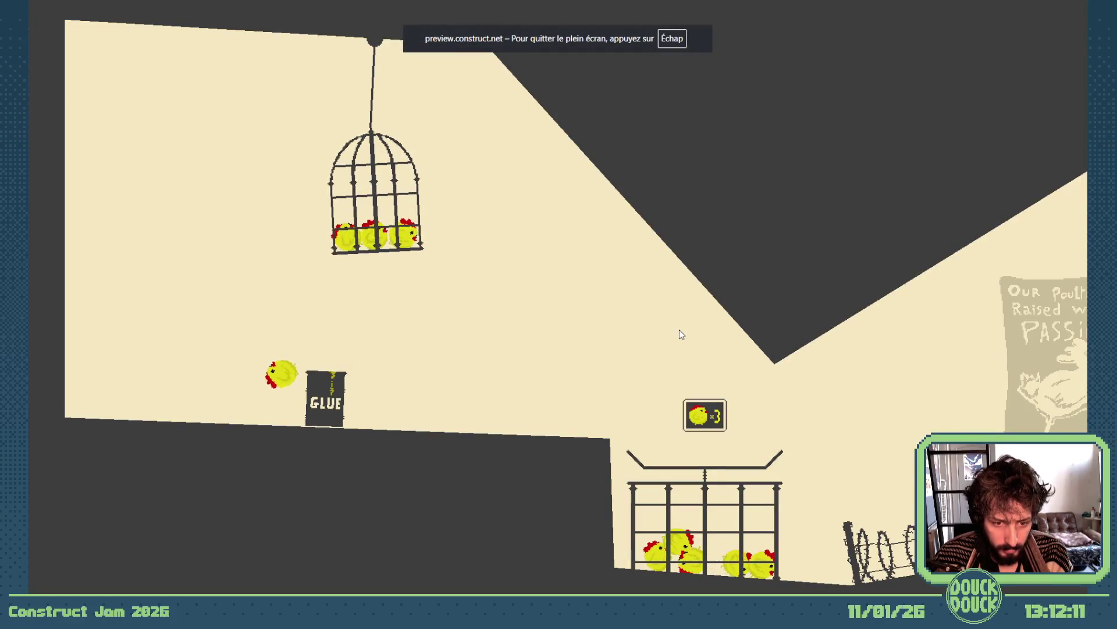